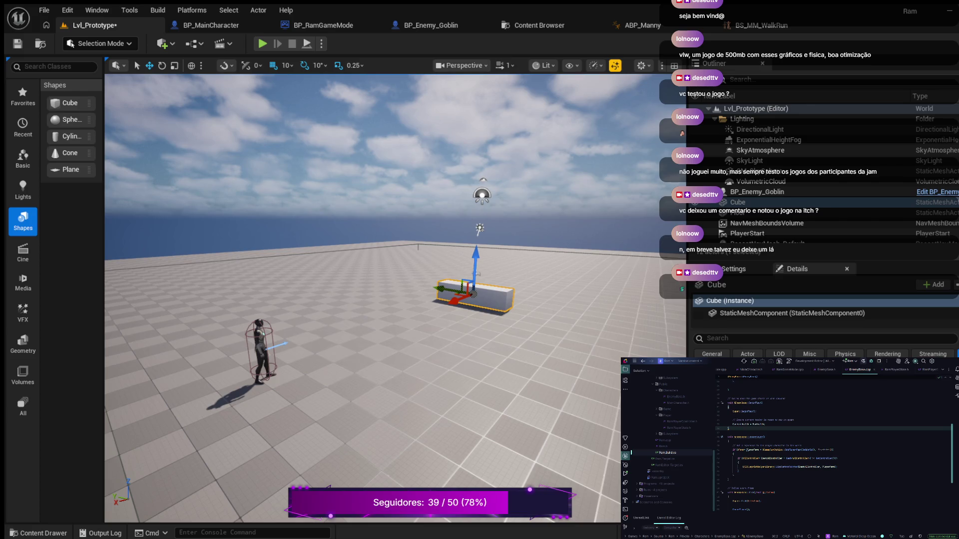
# In EnemyBase.h, add blank lines below the AttackRange property and its comment
pyautogui.scroll(-3, 394, 300)
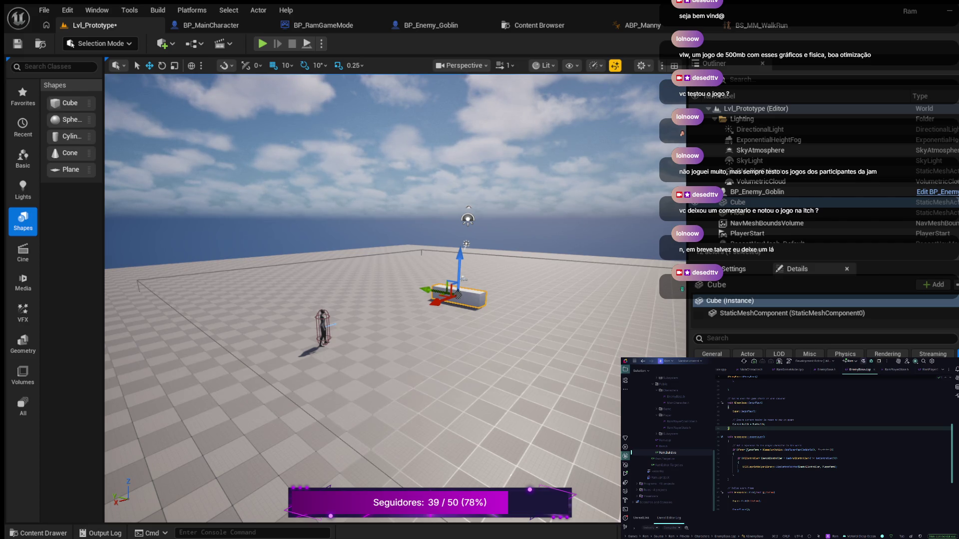
pyautogui.scroll(3, 835, 444)
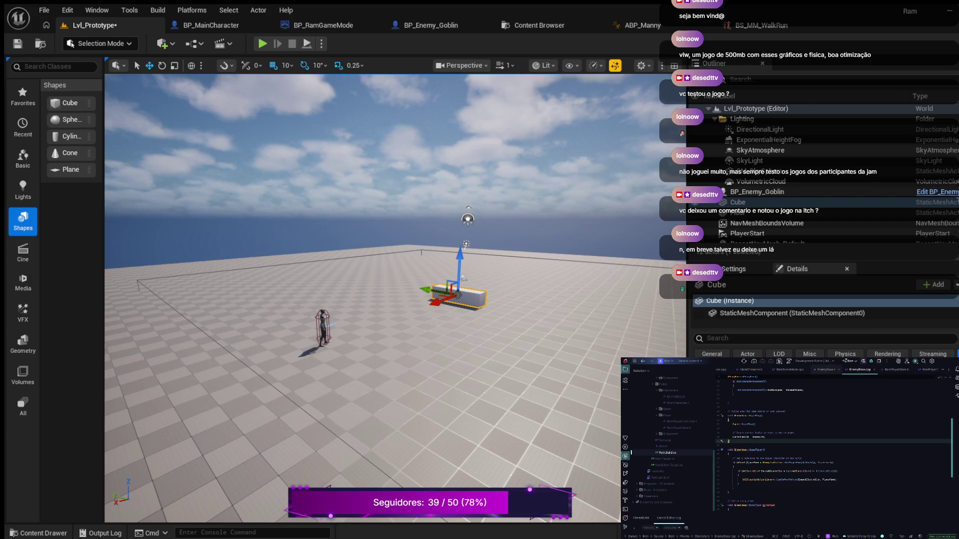
pyautogui.click(828, 370)
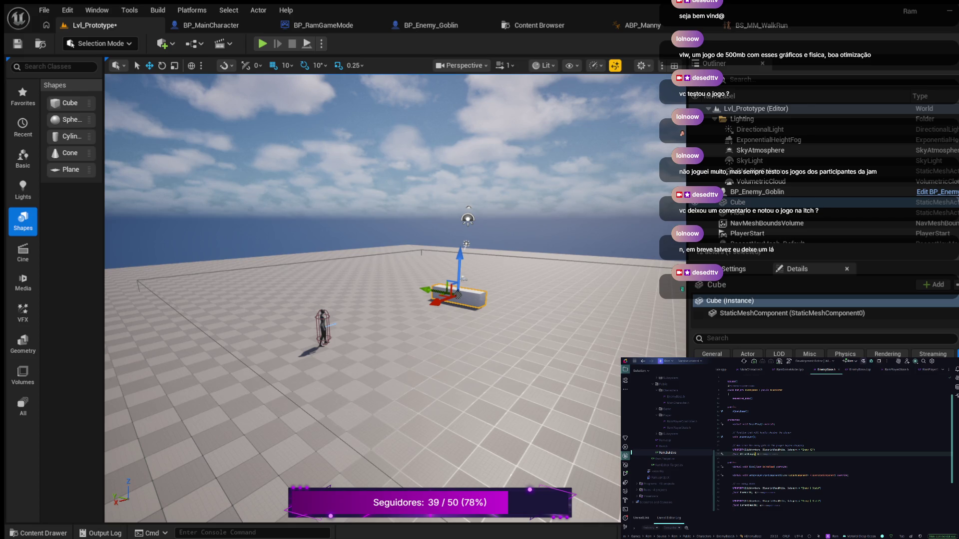
pyautogui.scroll(2, 834, 447)
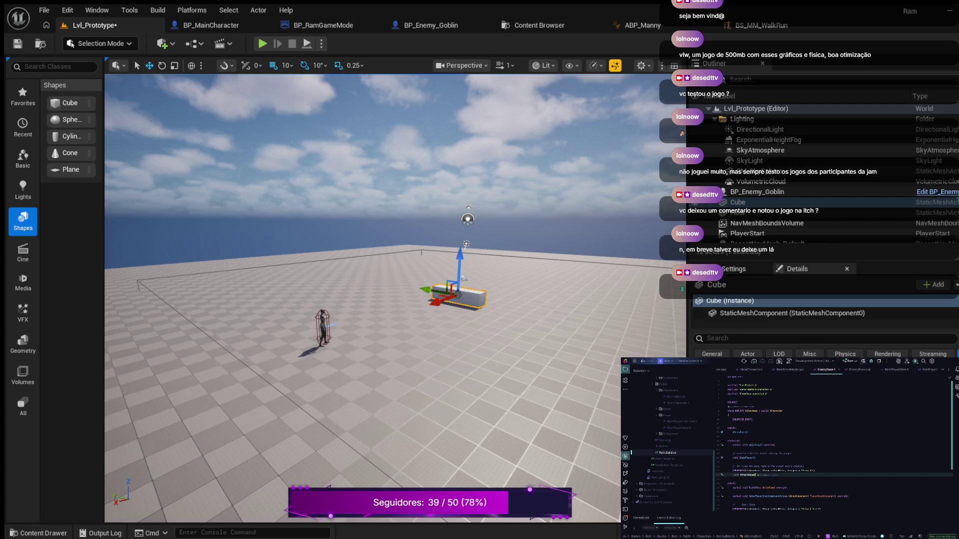
pyautogui.press('Return')
pyautogui.press('Return')
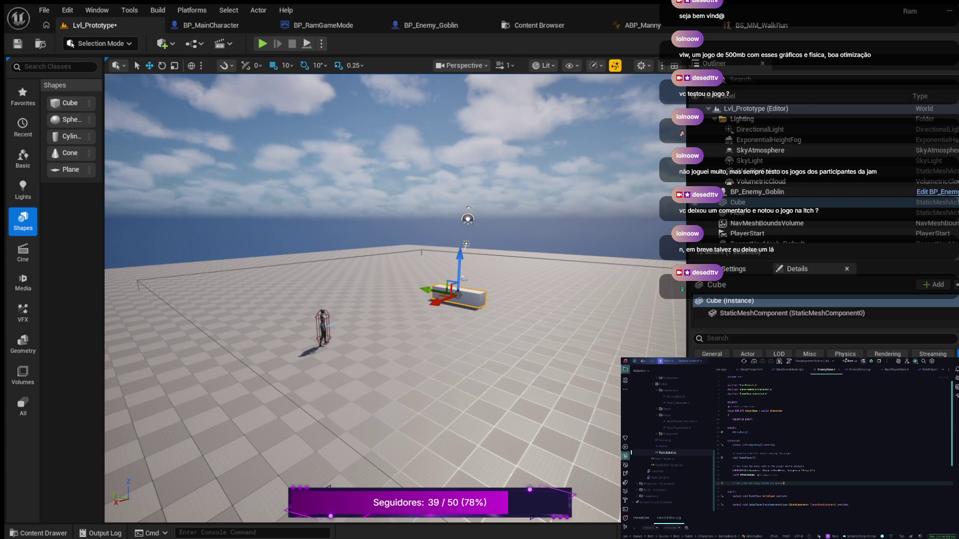
pyautogui.press('Return')
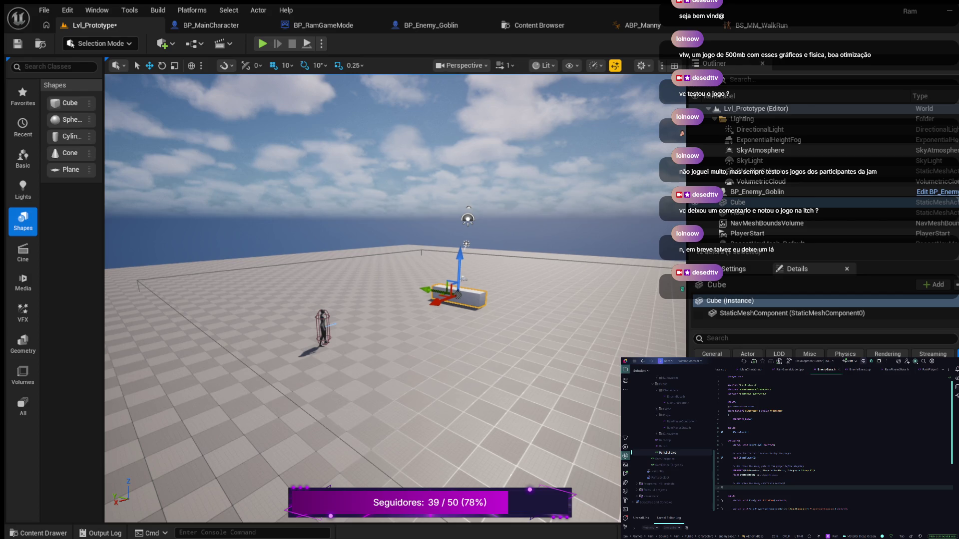
# Declare float FireRate in the header, then add a trimmed comment line below it
pyautogui.write('float F')
pyautogui.write('l')
pyautogui.press('Return')
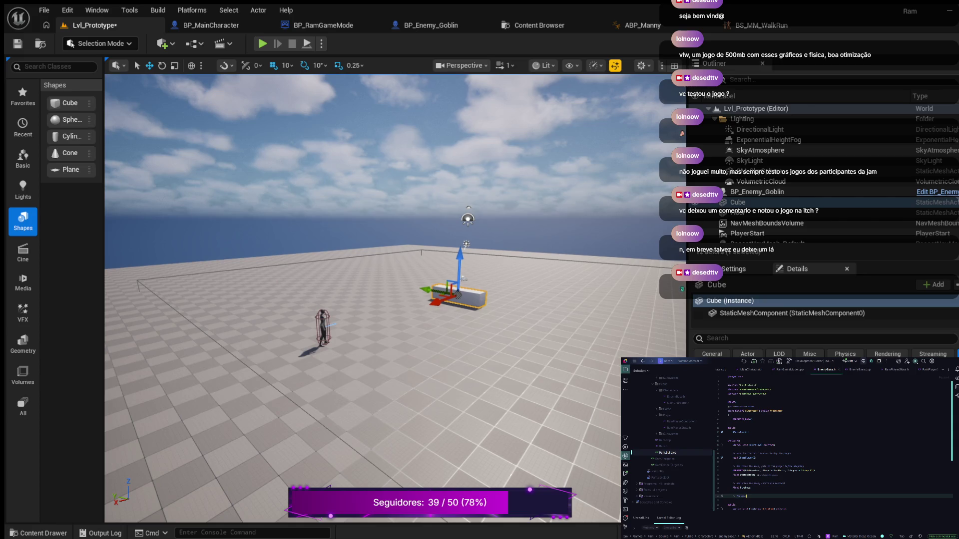
pyautogui.press('BackSpace')
pyautogui.press('BackSpace')
pyautogui.press('BackSpace')
pyautogui.press('Return')
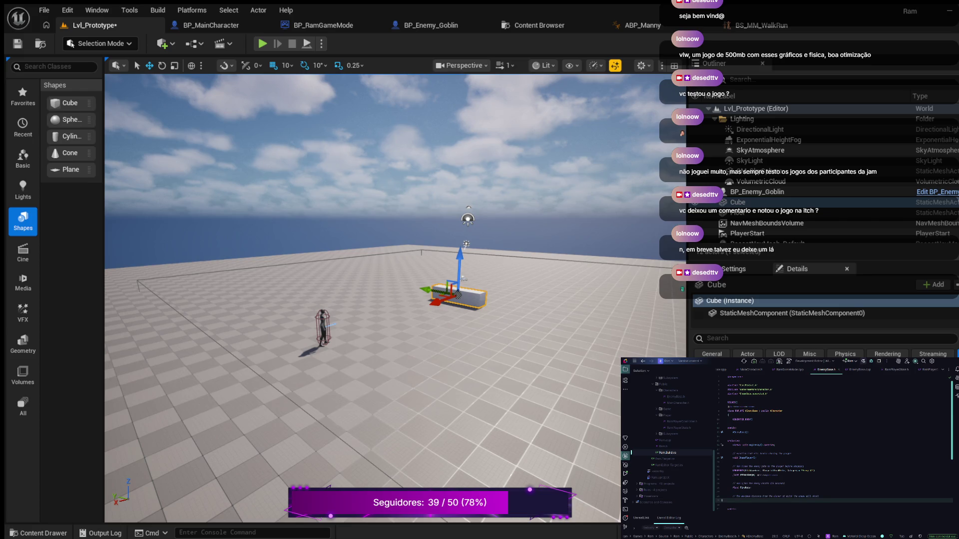
# Declare float ShootingRange and void Shoot(); in the header, with a comment between them
pyautogui.write('M')
pyautogui.write('xD')
pyautogui.write('an')
pyautogui.press('BackSpace')
pyautogui.press('Return')
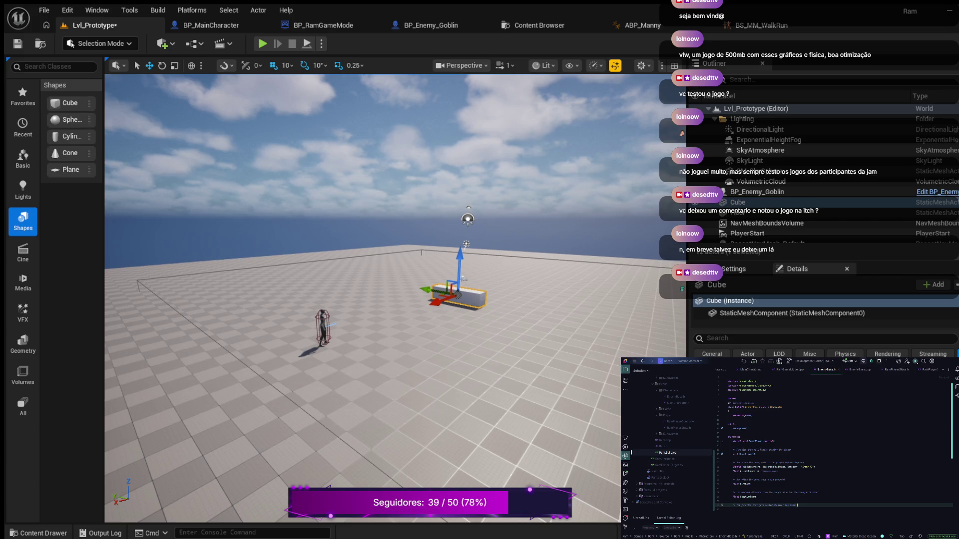
pyautogui.press('Return')
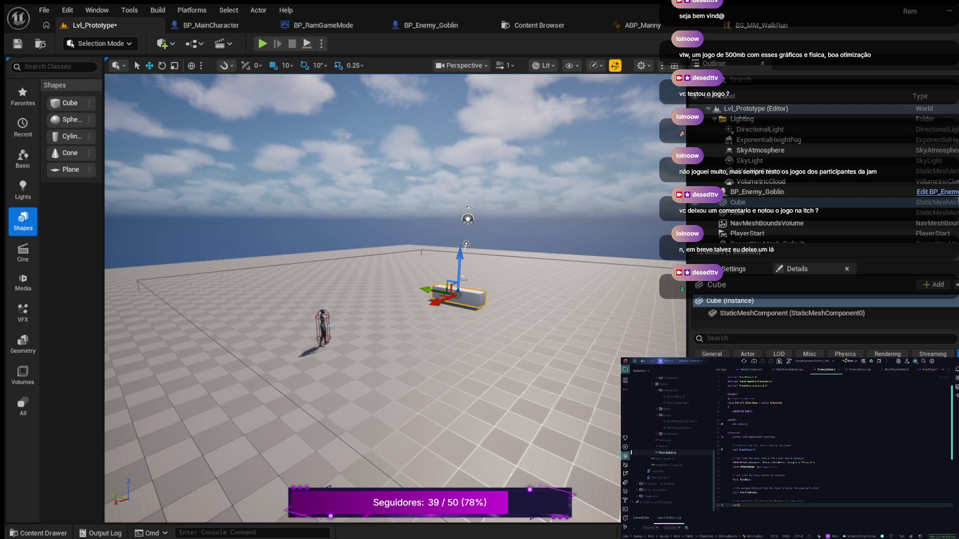
pyautogui.write('un')
pyautogui.press('Return')
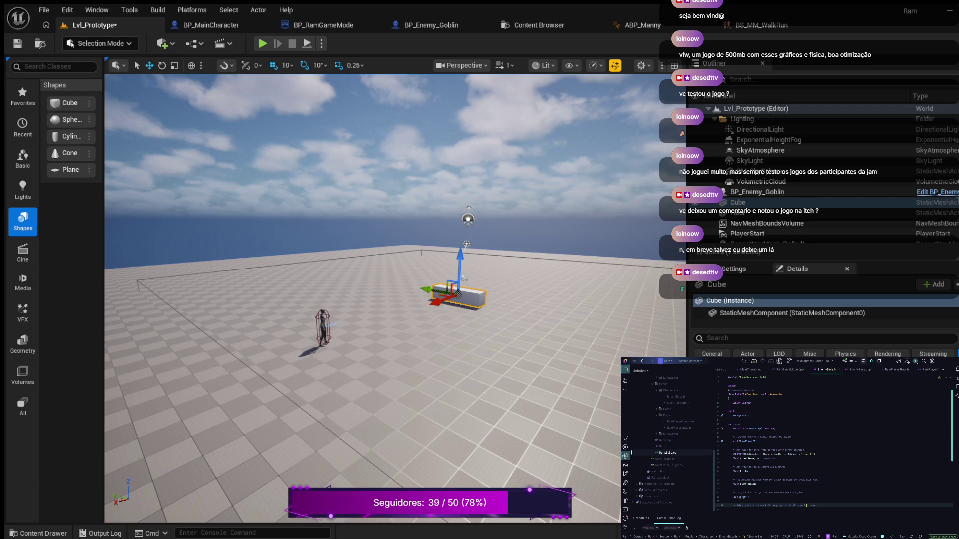
# Generate an empty Shoot() definition in EnemyBase.cpp
pyautogui.click(750, 497)
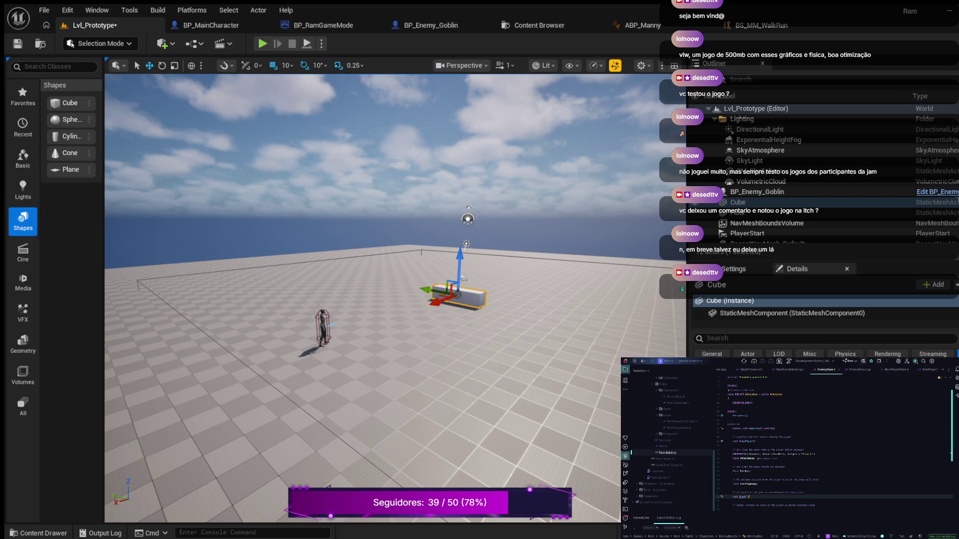
pyautogui.hotkey('alt', 'Return')
pyautogui.press('Return')
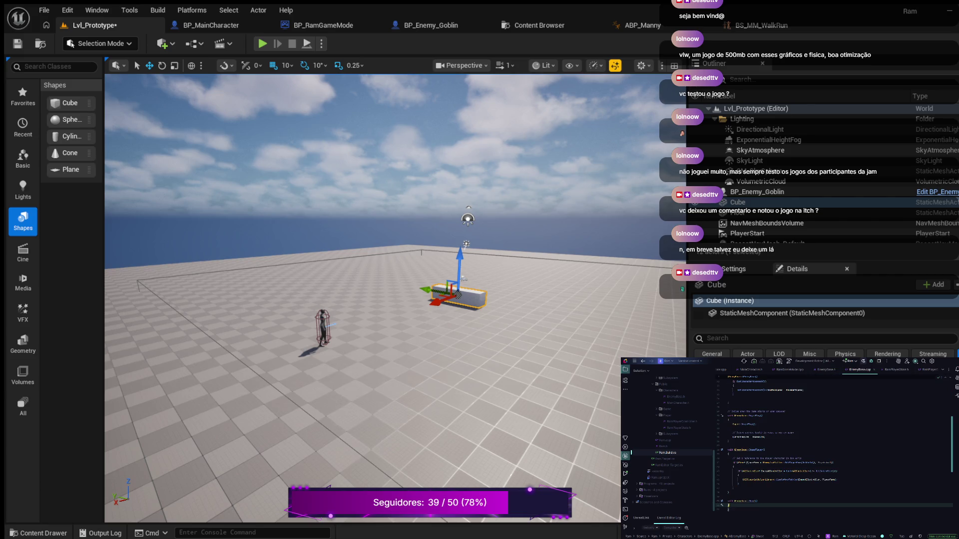
# Declare bool IsPlayerInRange(); in EnemyBase.h and generate its empty definition
pyautogui.hotkey('ctrl', 'Tab')
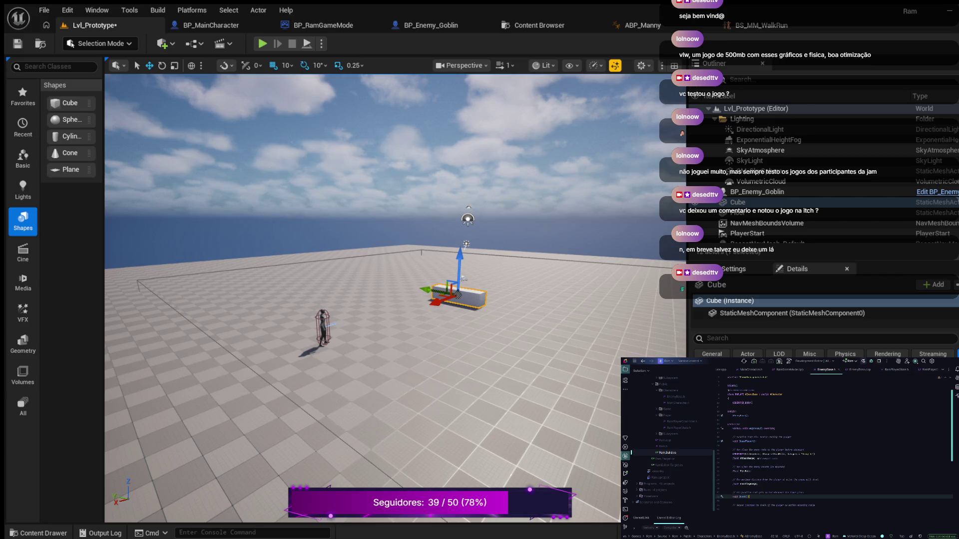
pyautogui.click(810, 504)
pyautogui.press('Return')
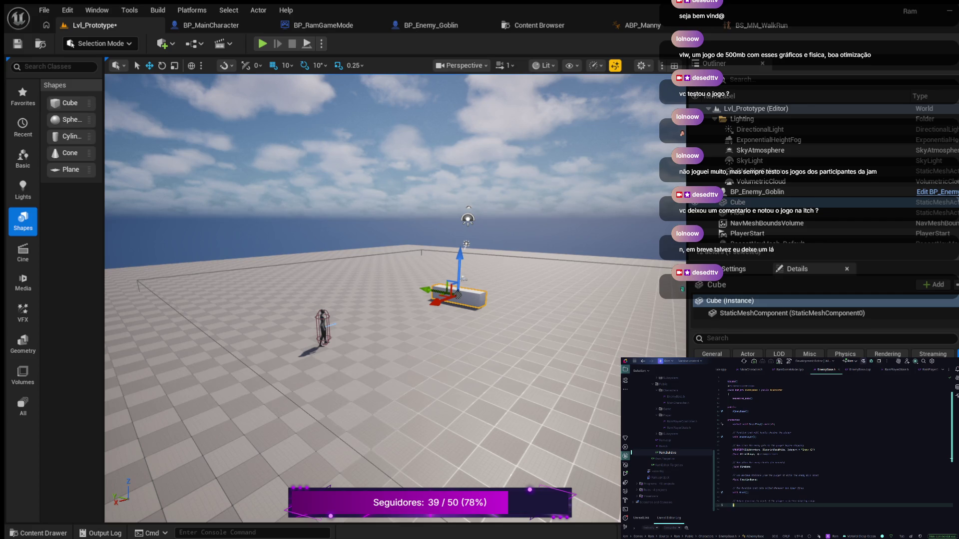
pyautogui.write('IsP')
pyautogui.write('ge()')
pyautogui.hotkey('alt', 'Return')
pyautogui.press('Return')
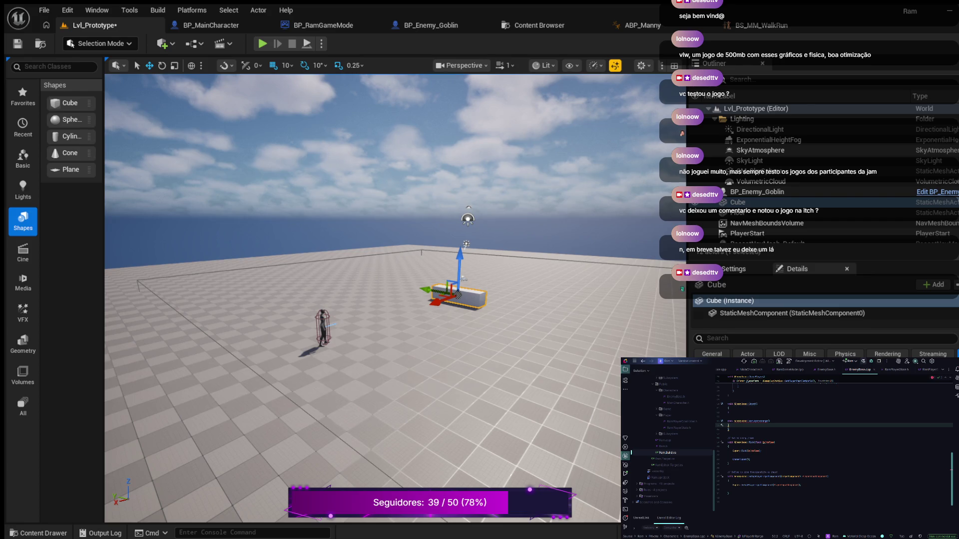
# Add FireRate and ShootingRange default value lines near AttackRange in EnemyBase.cpp
pyautogui.scroll(10, 834, 444)
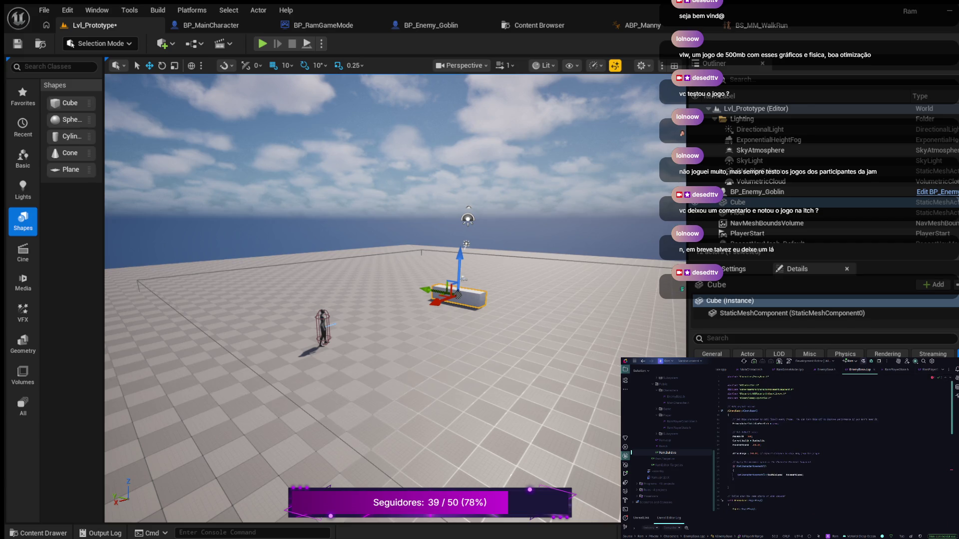
pyautogui.click(729, 449)
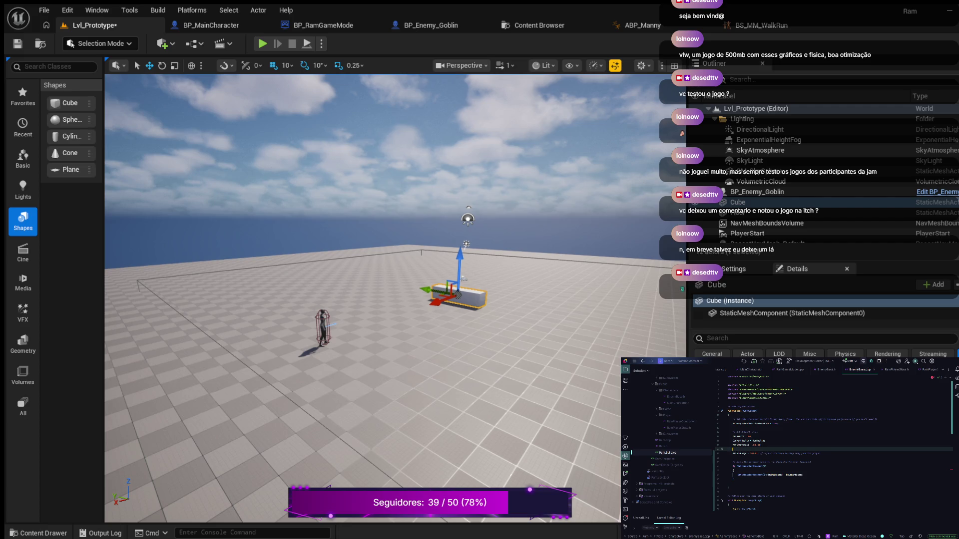
pyautogui.write('FireRate = 2.0f; // Shoot every 2 seconds')
pyautogui.click(785, 454)
pyautogui.press('Return')
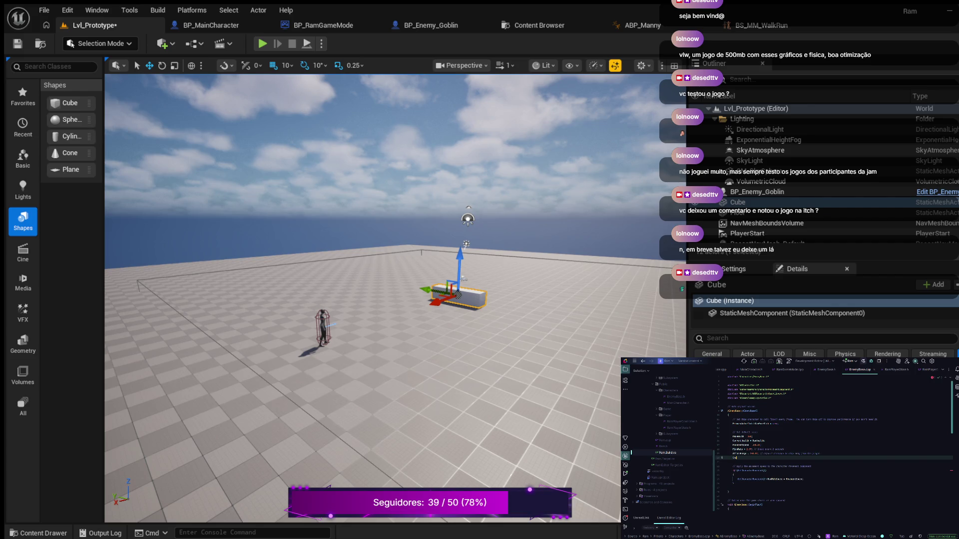
pyautogui.write('tectionRange')
pyautogui.press('Return')
# Open a new line below CurrentHealth = MaxHealth for the looping timer comment
pyautogui.scroll(-3, 834, 443)
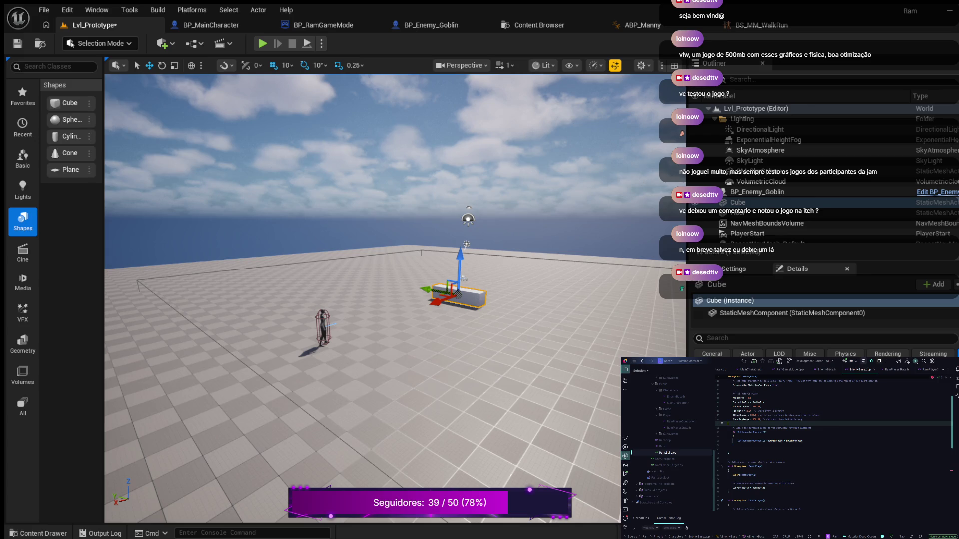
pyautogui.click(766, 487)
pyautogui.press('Return')
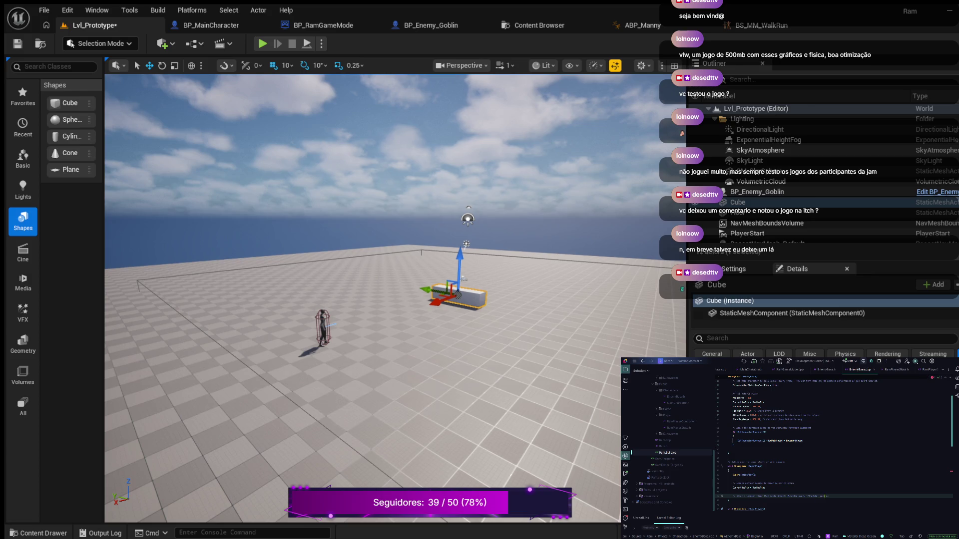
# Add GetWorldTimerManager().SetTimer(handle, this, &AEnemyBase::Shoot, FireRate, true); under the timer comment
pyautogui.press('Return')
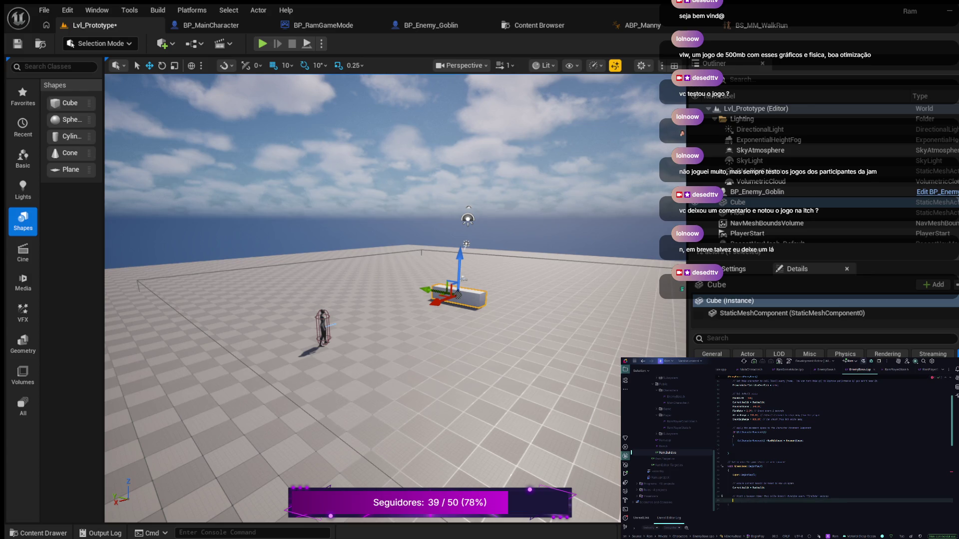
pyautogui.write('Get')
pyautogui.write('rldTi')
pyautogui.press('Return')
pyautogui.press('Return')
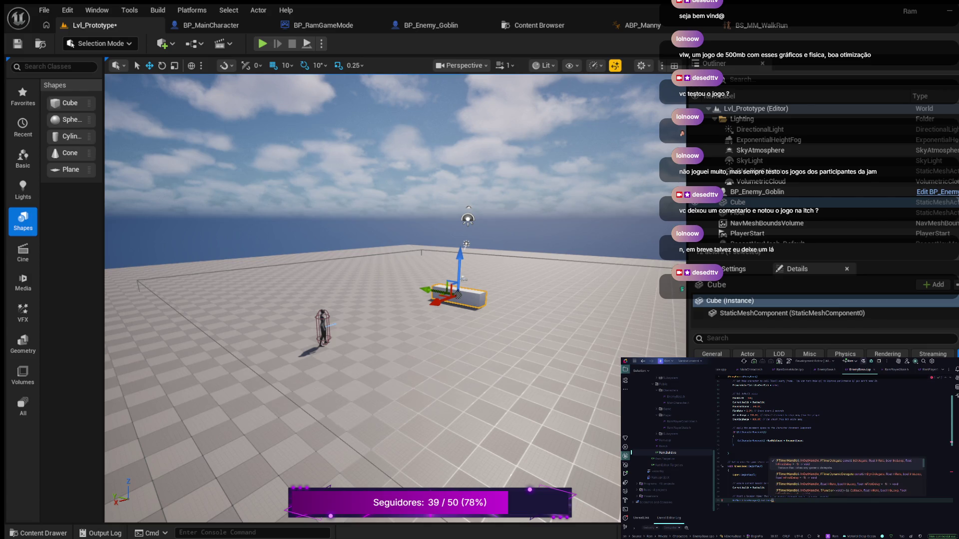
pyautogui.press('Escape')
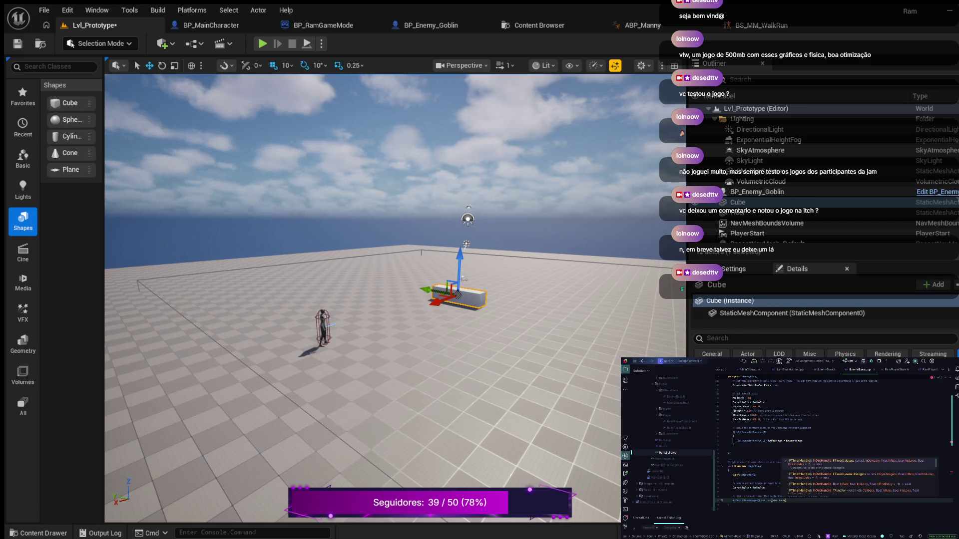
pyautogui.write('r')
pyautogui.press('Escape')
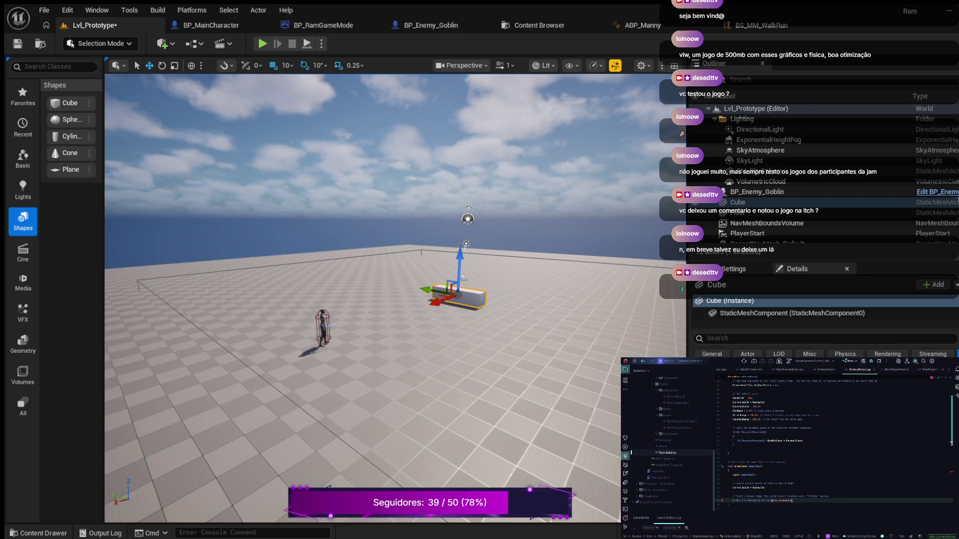
pyautogui.write(', ')
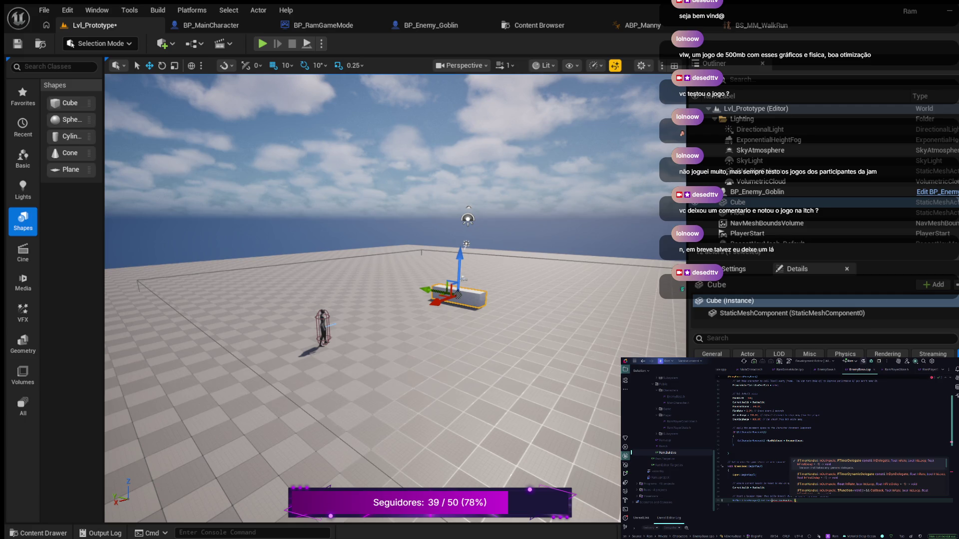
pyautogui.write('this')
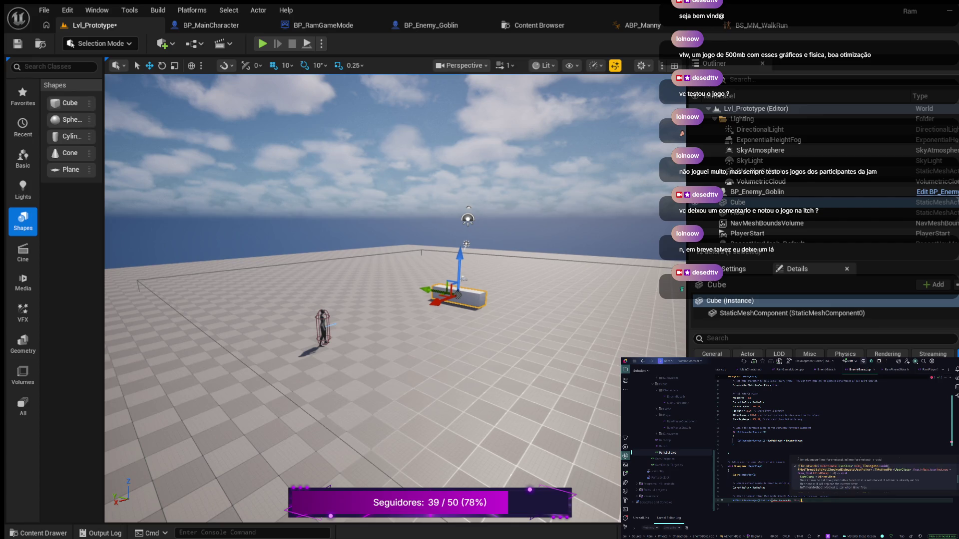
pyautogui.write('&')
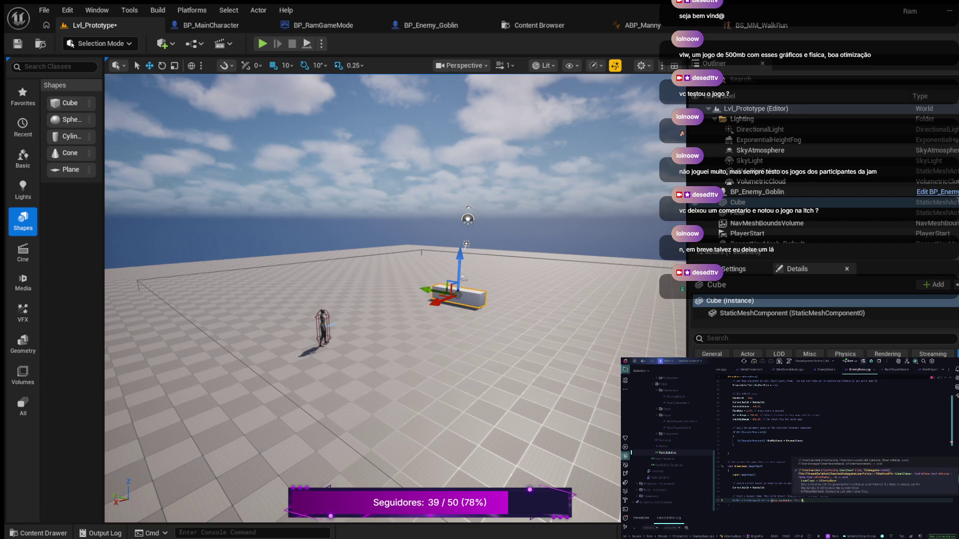
pyautogui.write('AE')
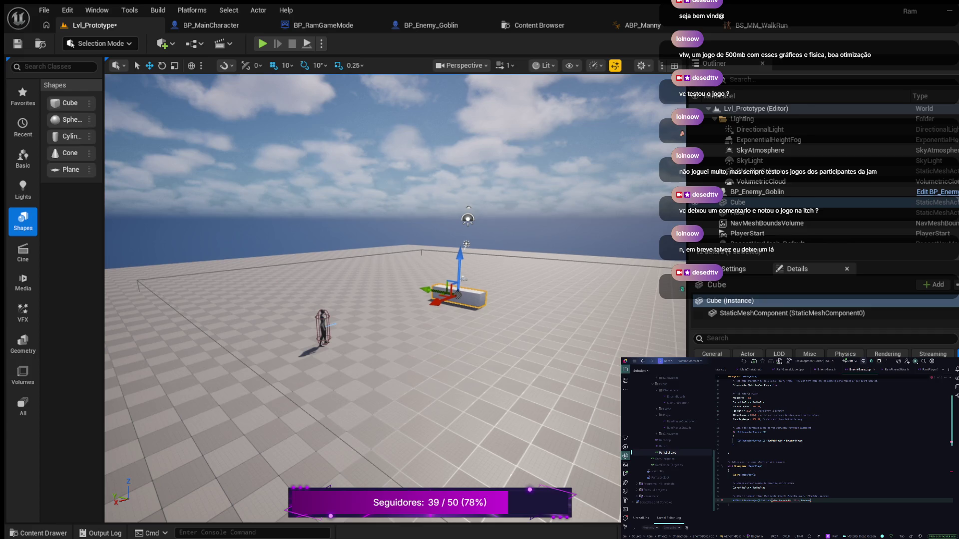
pyautogui.write('Base::Shoot, ')
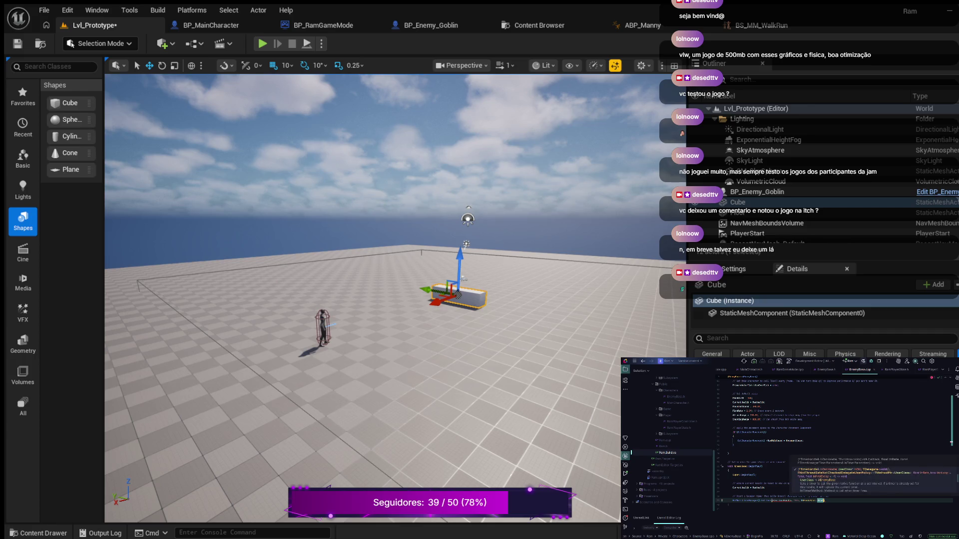
pyautogui.write('FireRate')
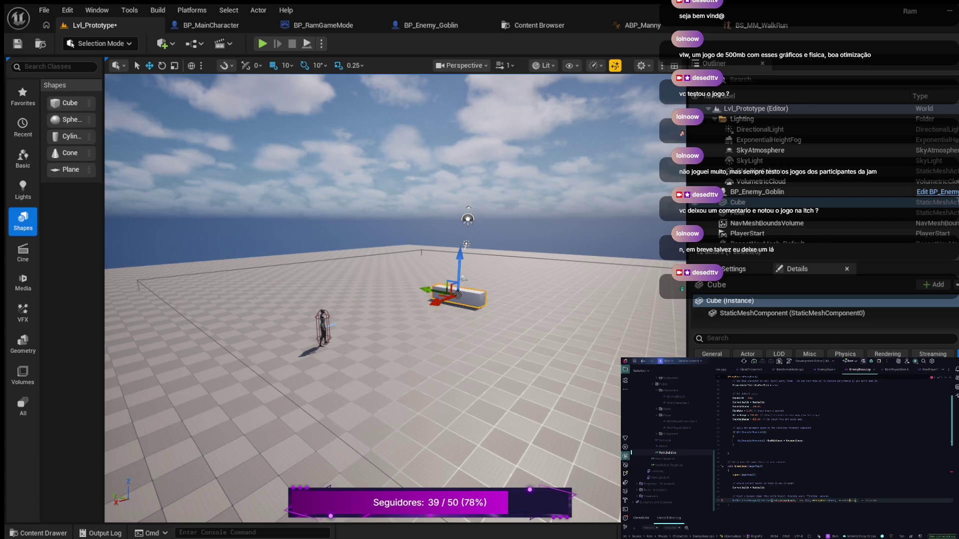
pyautogui.write(');')
pyautogui.write('true')
# Declare a timer handle under a 'Timer handle' comment in EnemyBase.h, then return to EnemyBase.cpp
pyautogui.hotkey('ctrl', 'alt', 'Home')
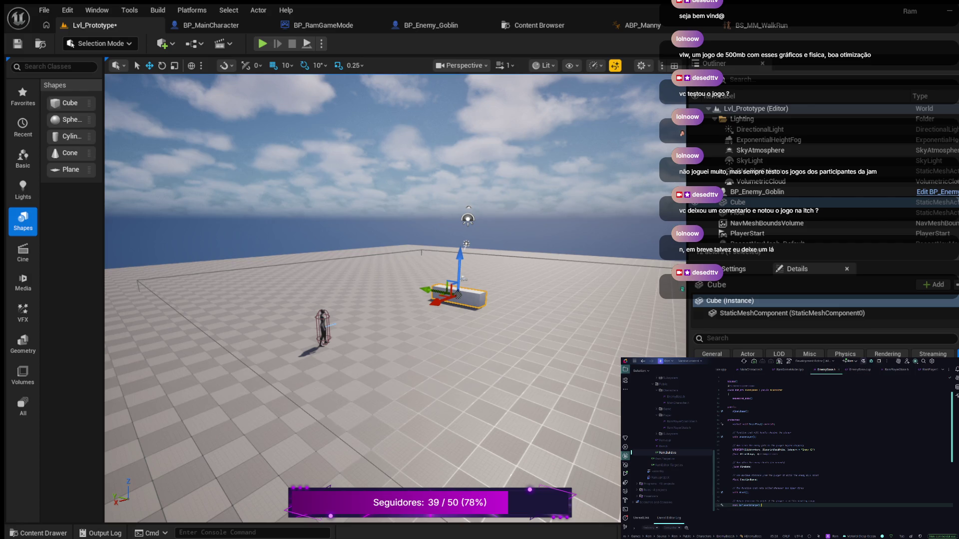
pyautogui.click(758, 480)
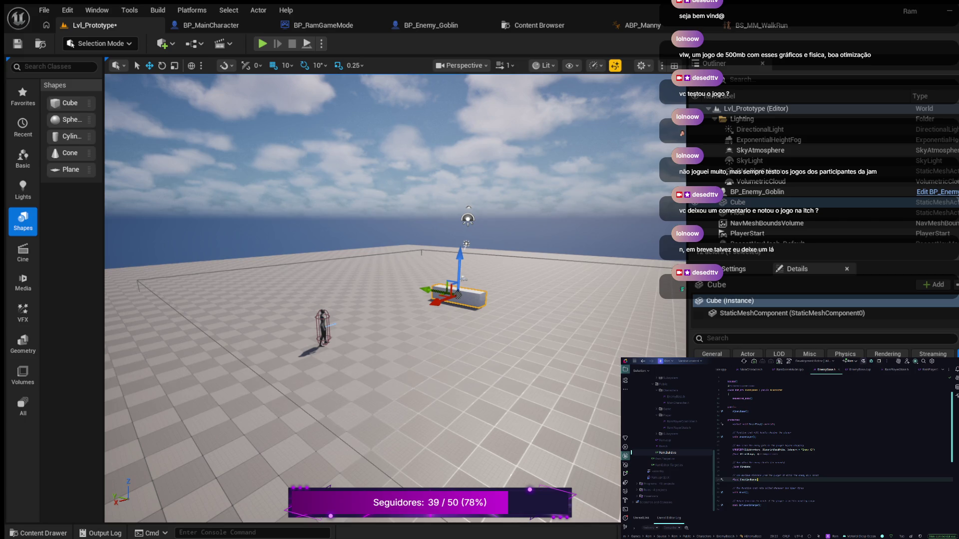
pyautogui.press('Return')
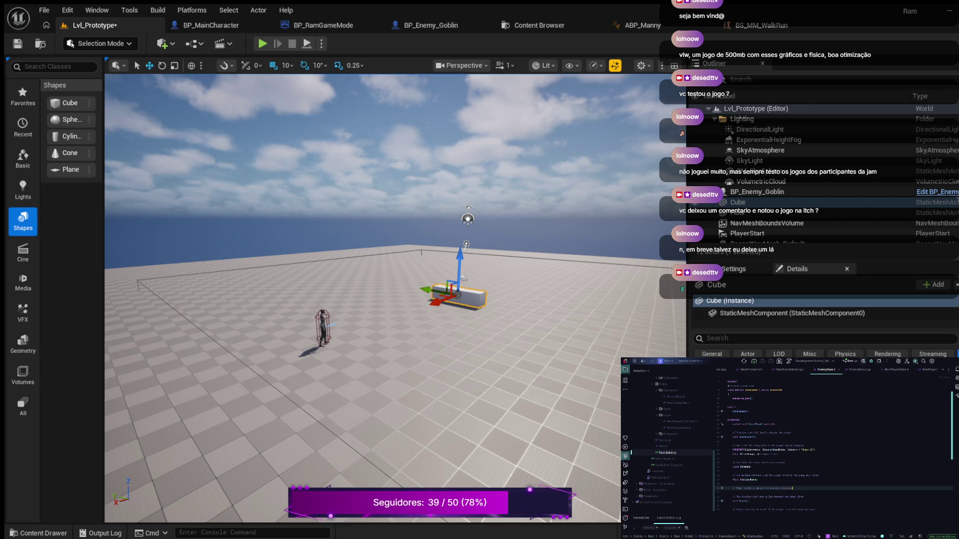
pyautogui.press('Return')
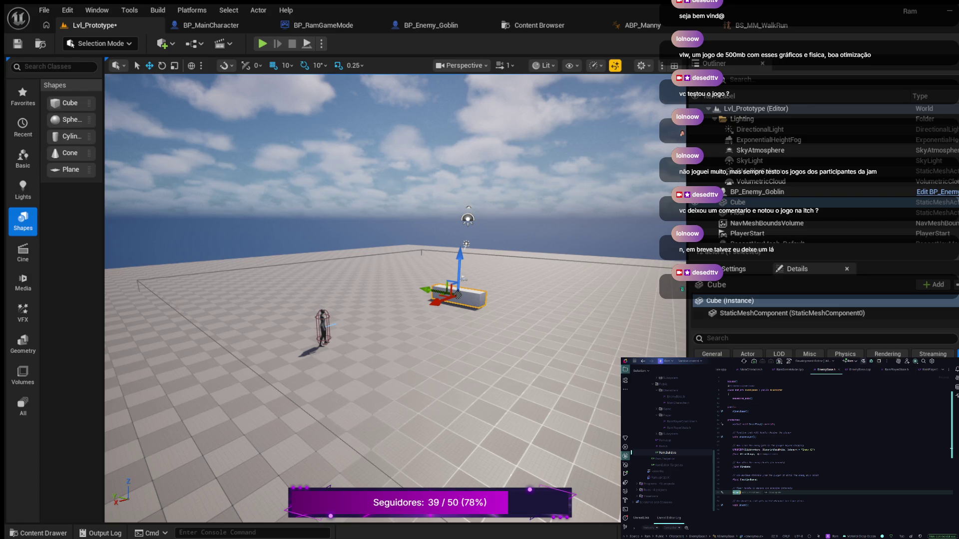
pyautogui.write('dle ')
pyautogui.write('ckTime')
pyautogui.write(' =')
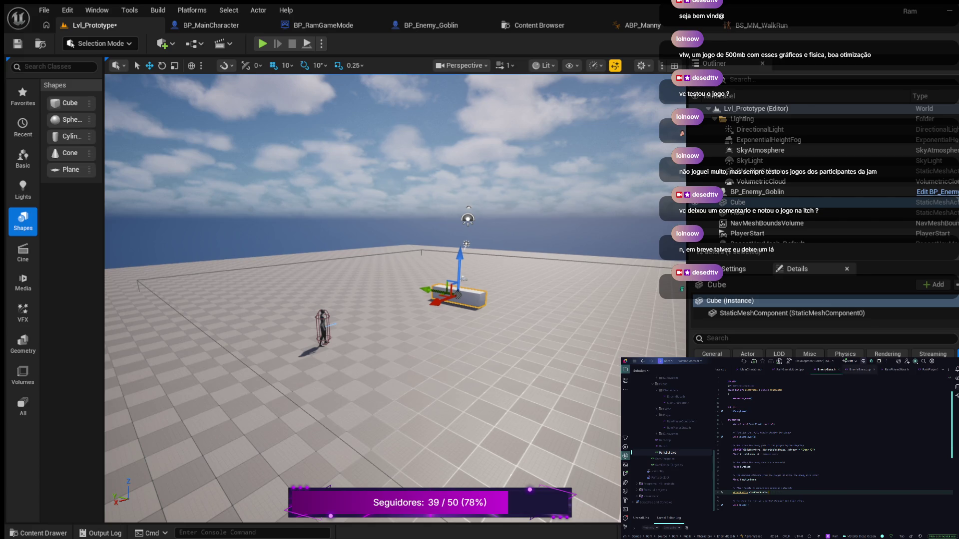
pyautogui.click(859, 370)
pyautogui.click(728, 449)
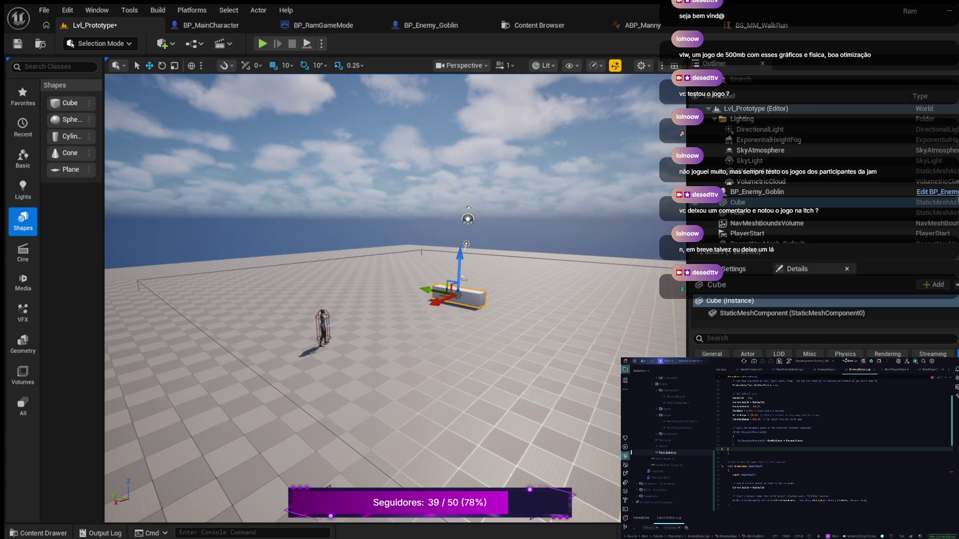
pyautogui.scroll(-2, 834, 444)
pyautogui.scroll(-3, 834, 443)
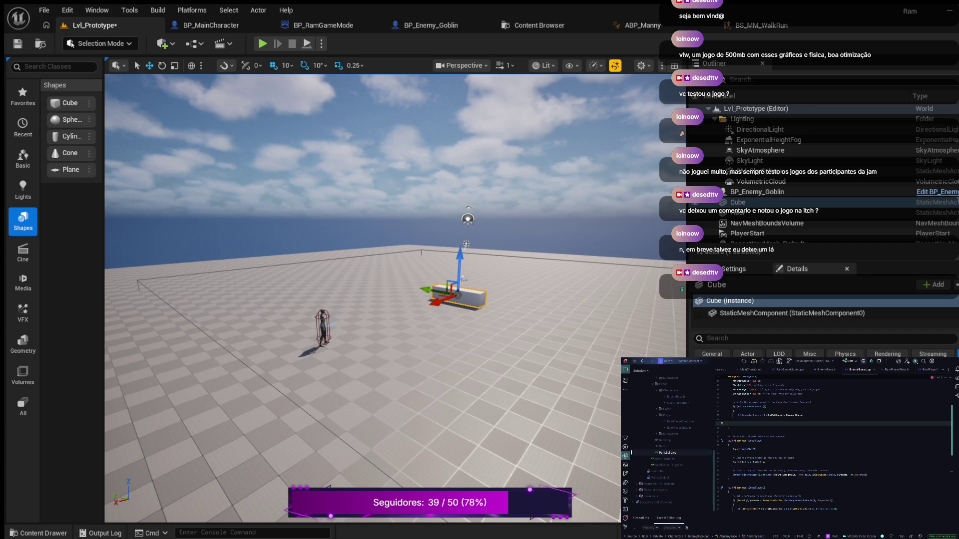
pyautogui.scroll(-5, 834, 444)
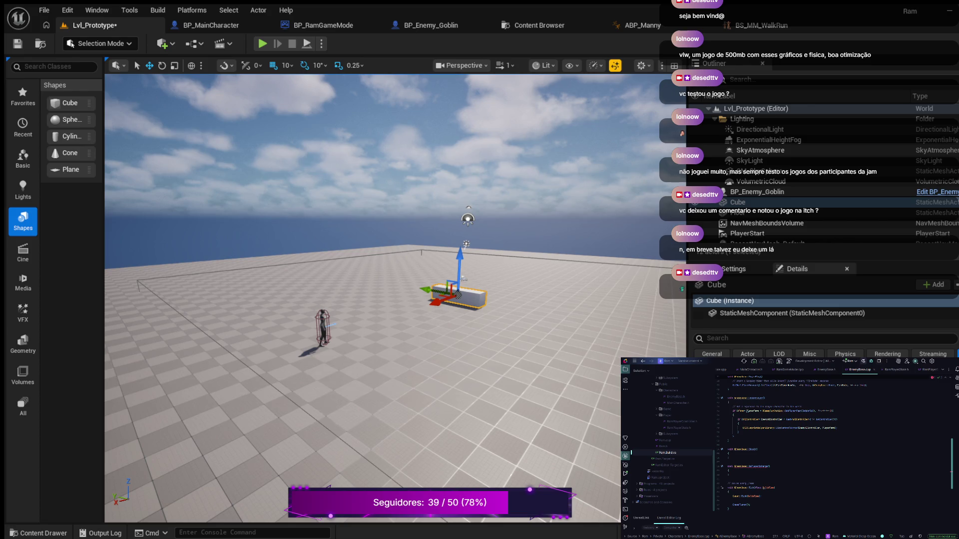
pyautogui.click(729, 471)
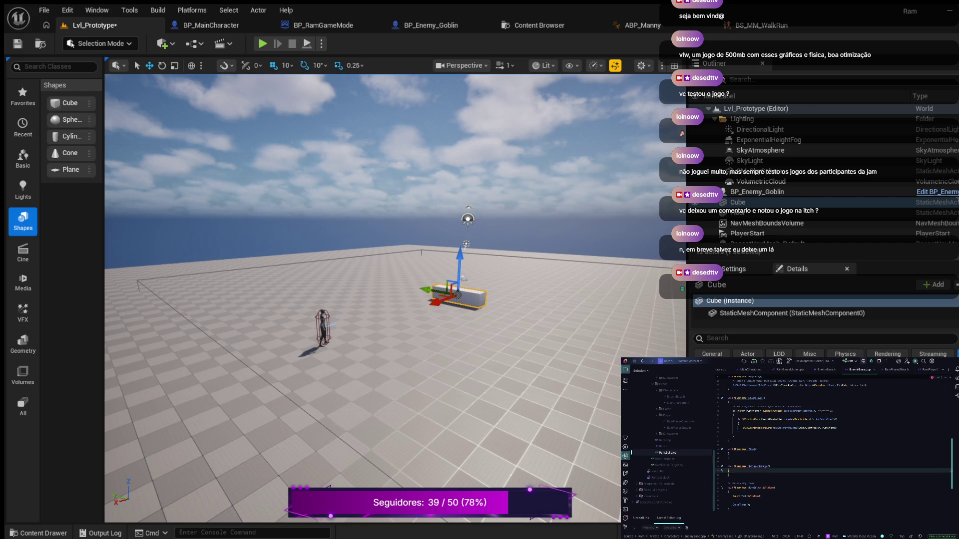
# In IsPlayerInRange, fetch PlayerPawn via GetPlayerPawn and add an if (!PlayerPawn) guard
pyautogui.press('Return')
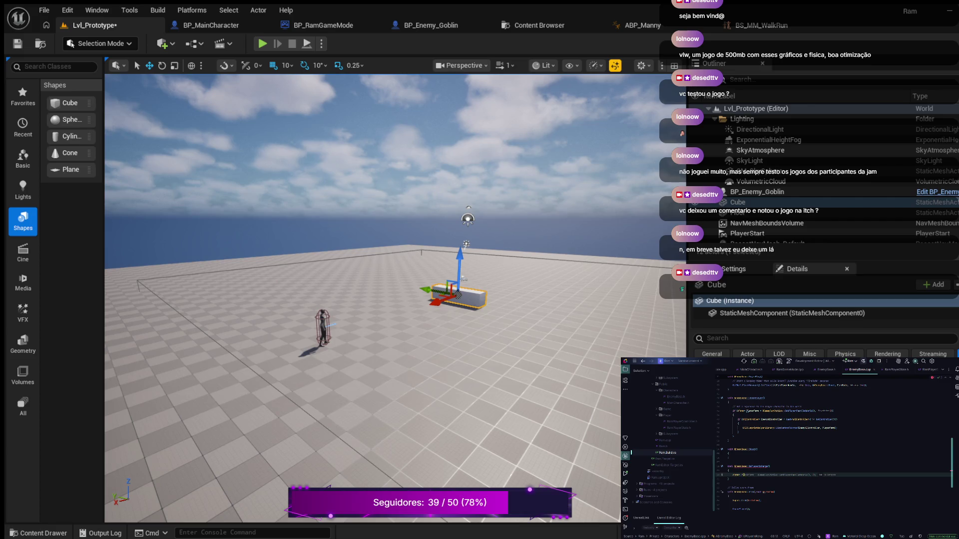
pyautogui.doubleClick(745, 475)
pyautogui.press('Right')
pyautogui.press('Tab')
pyautogui.press('Return')
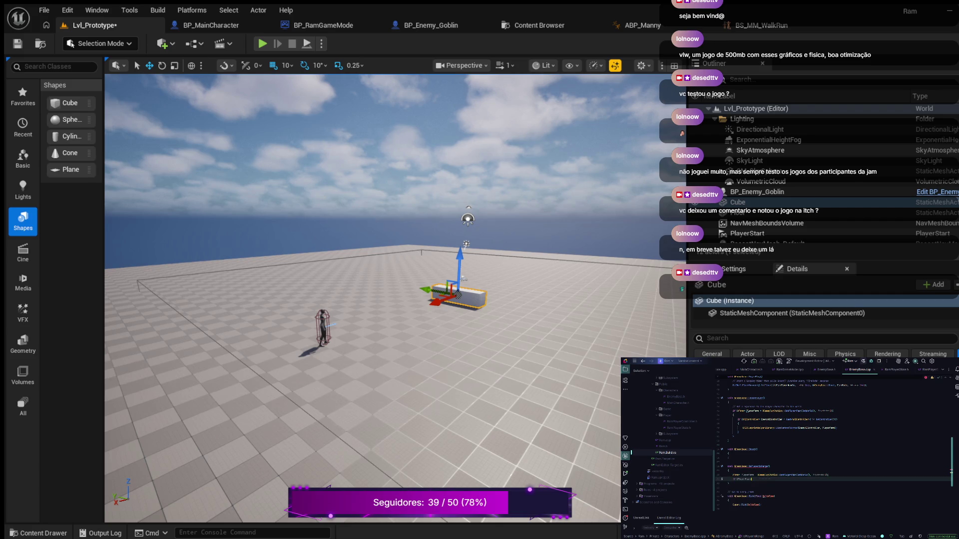
pyautogui.write(')')
pyautogui.click(737, 479)
pyautogui.write('!')
pyautogui.press('End')
# Finish the guard with return nullptr, then add float distanceToPlayer using FVector::Dist of actor locations
pyautogui.write('nullptr')
pyautogui.press('Return')
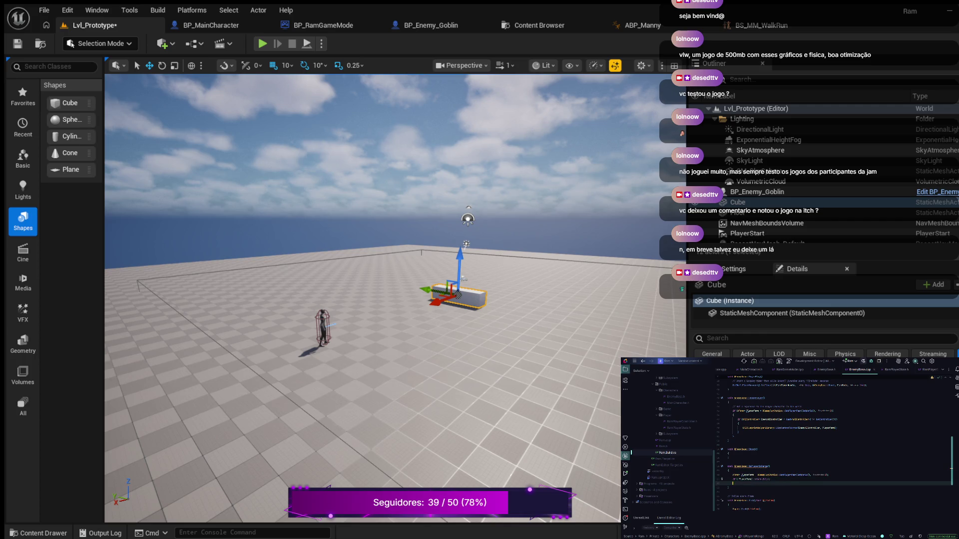
pyautogui.press('Return')
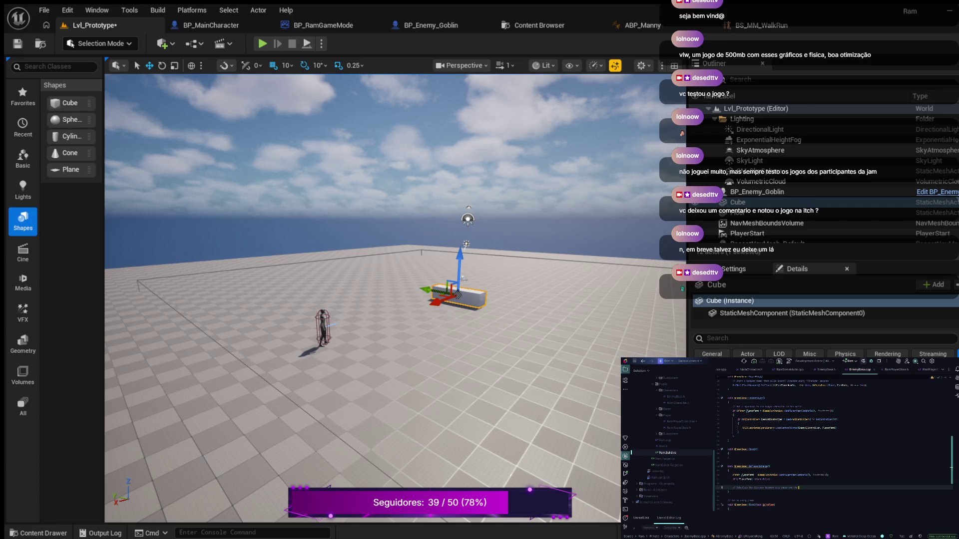
pyautogui.press('Return')
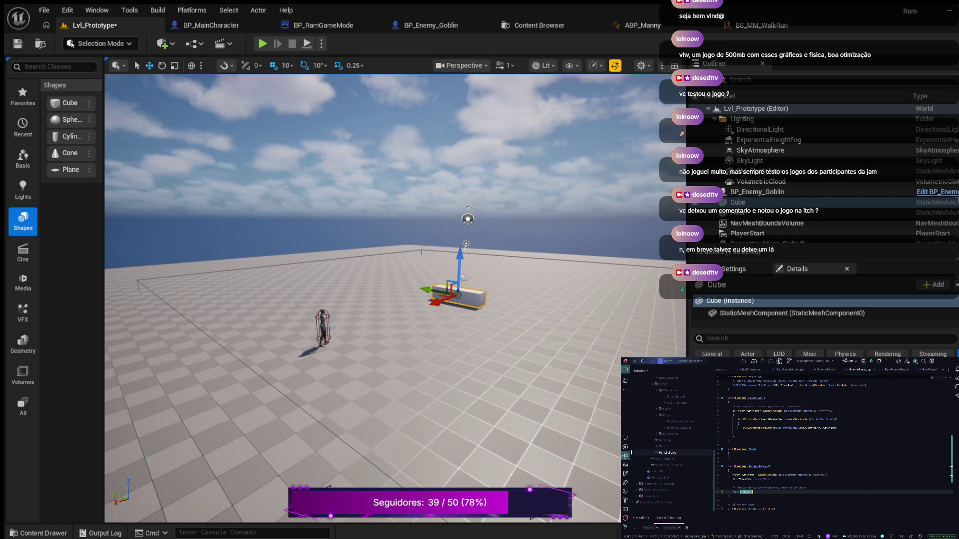
pyautogui.write('ToPlayer')
pyautogui.press('Tab')
pyautogui.write(';')
# Fix the distance calculation to measure from GetActorLocation() to the player pawn
pyautogui.click(839, 492)
pyautogui.doubleClick(831, 492)
pyautogui.doubleClick(832, 492)
pyautogui.press('BackSpace')
pyautogui.write('(')
pyautogui.click(787, 492)
pyautogui.write('GetActorLocation(),')
pyautogui.scroll(-1, 834, 442)
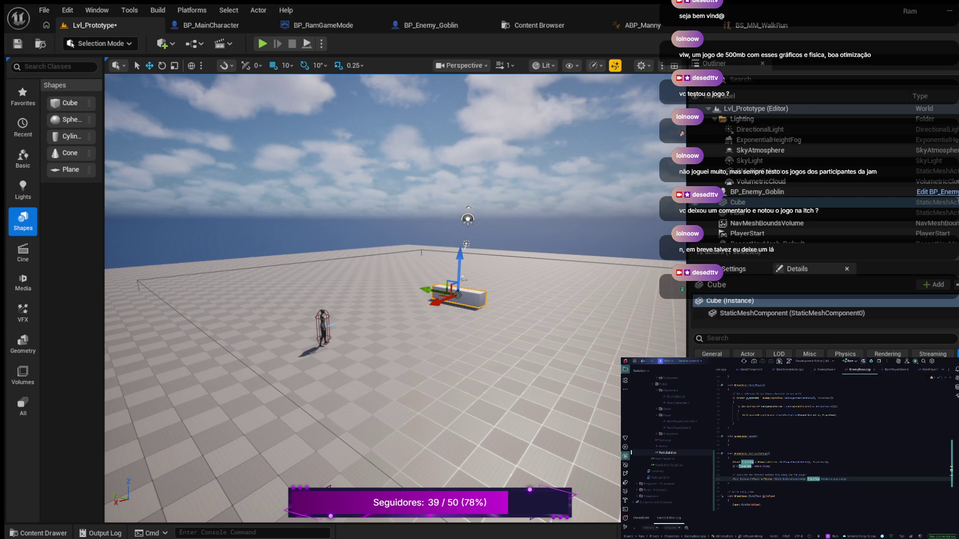
pyautogui.click(792, 479)
pyautogui.click(814, 479)
pyautogui.click(826, 479)
pyautogui.click(847, 480)
# Add a line returning whether DistanceToPlayer is <= the range
pyautogui.press('Return')
pyautogui.press('Return')
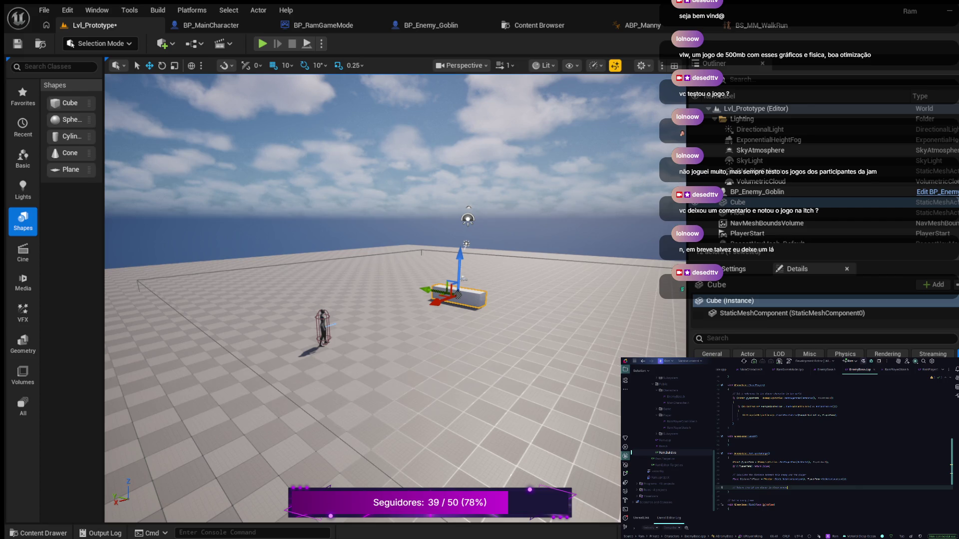
pyautogui.press('Return')
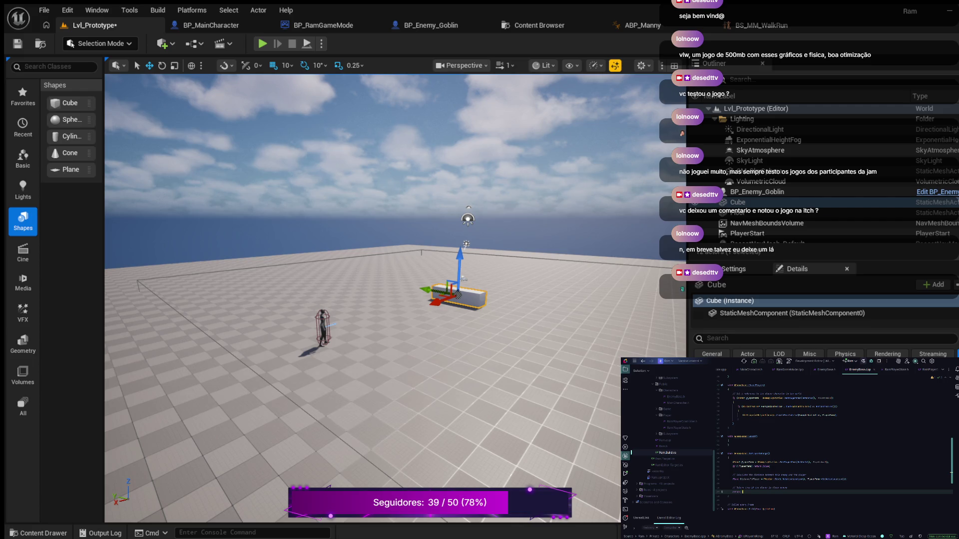
pyautogui.press('Tab')
pyautogui.write(';')
pyautogui.press('Tab')
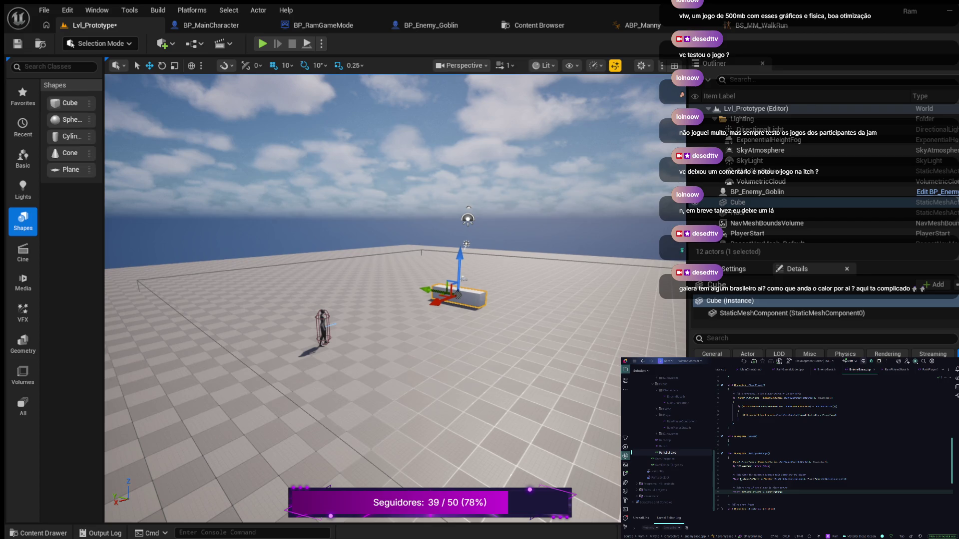
# Scroll the EnemyBase.cpp editor back up past Tick to BeginPlay and the Shoot() function
pyautogui.scroll(-4, 834, 445)
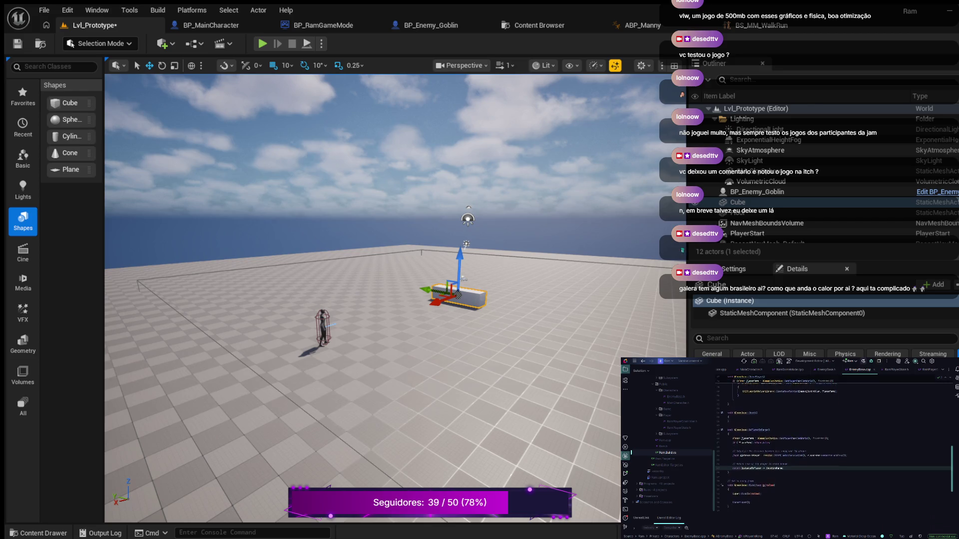
pyautogui.scroll(3, 834, 431)
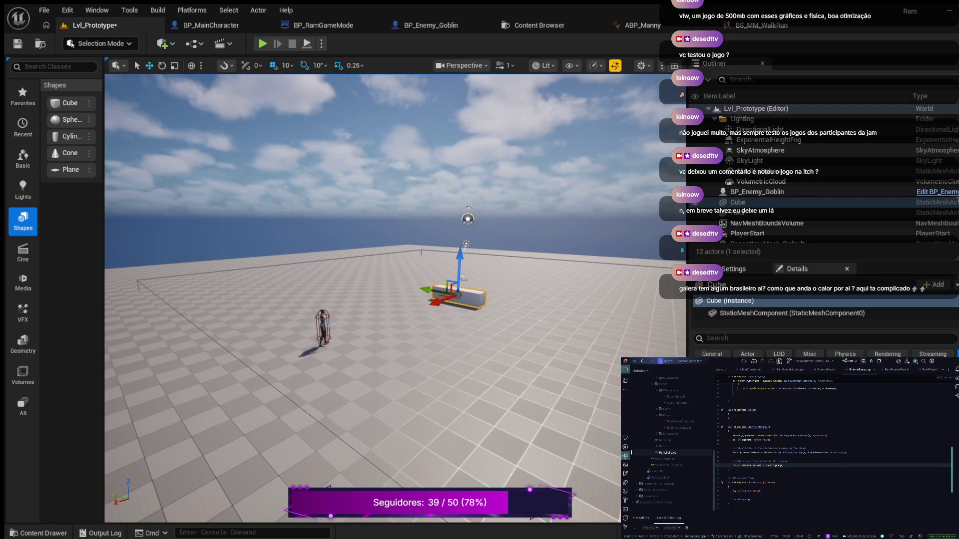
pyautogui.scroll(2, 833, 442)
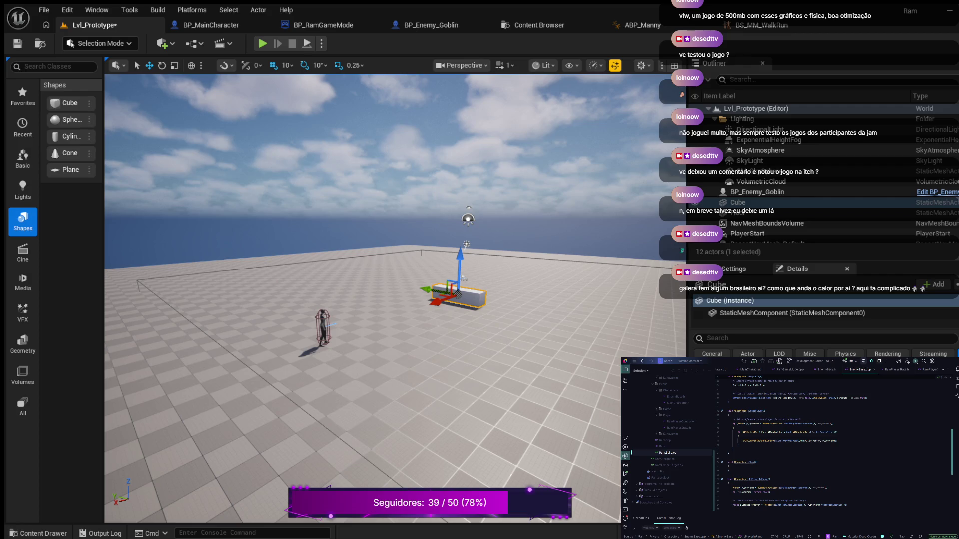
# Inside Shoot(), add the first code-completed line below the comment, followed by blank lines
pyautogui.click(728, 467)
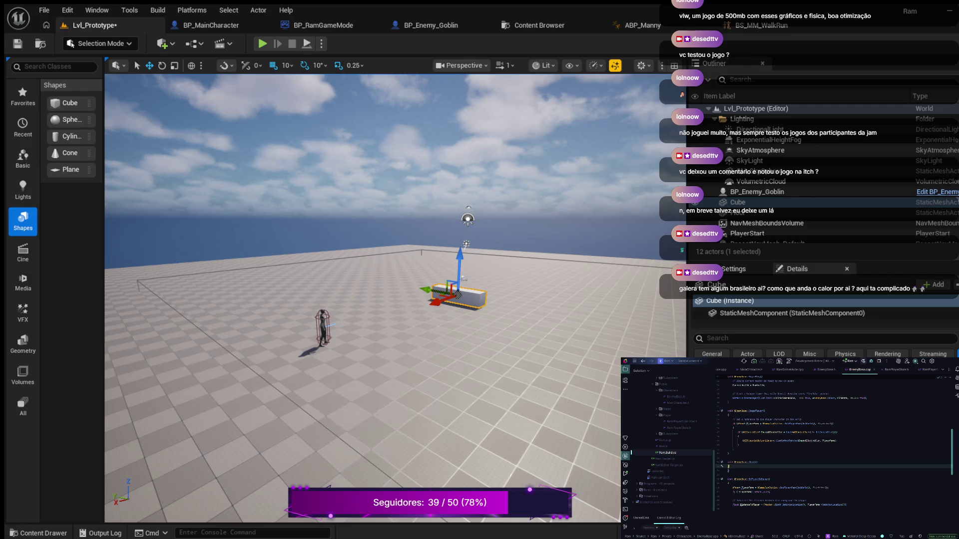
pyautogui.press('Return')
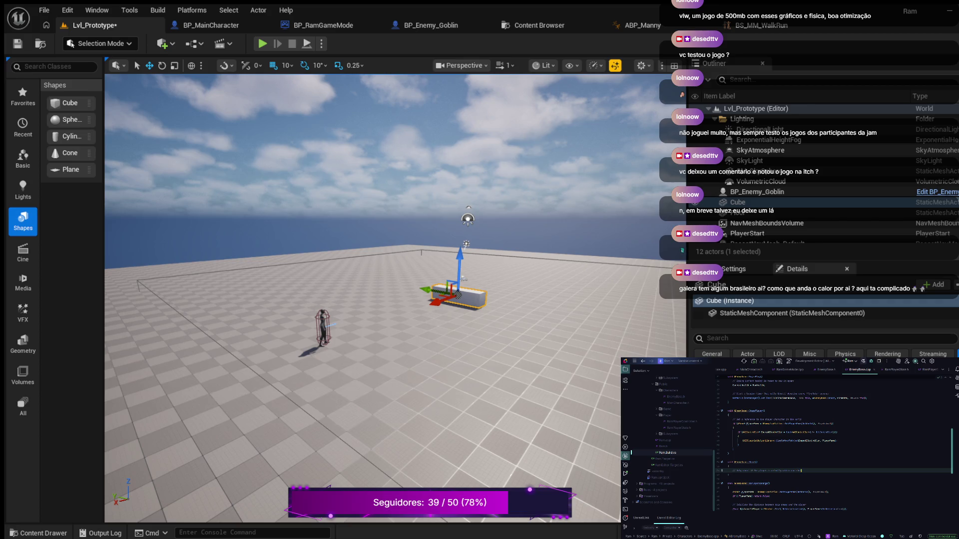
pyautogui.press('Return')
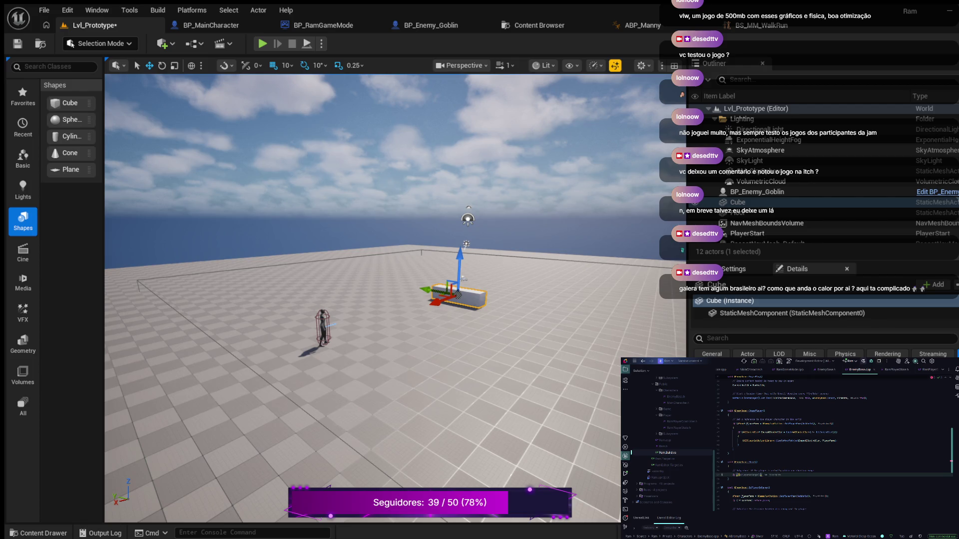
pyautogui.write('C')
pyautogui.press('Tab')
pyautogui.press('Return')
pyautogui.press('Return')
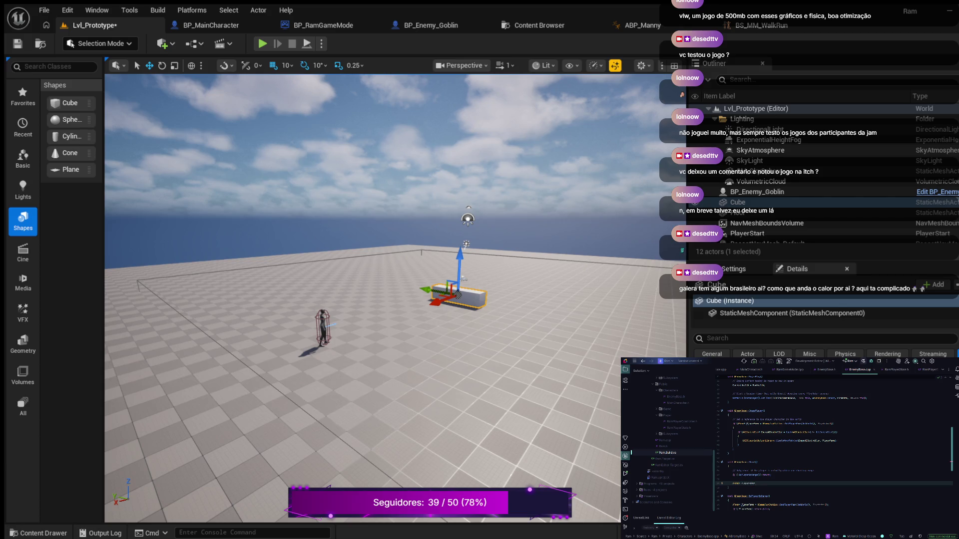
# Declare AActor* PlayerPawn, then add if (!IsPlayerInRange()) return; as an early exit
pyautogui.write('Pawn')
pyautogui.press('Tab')
pyautogui.press('Return')
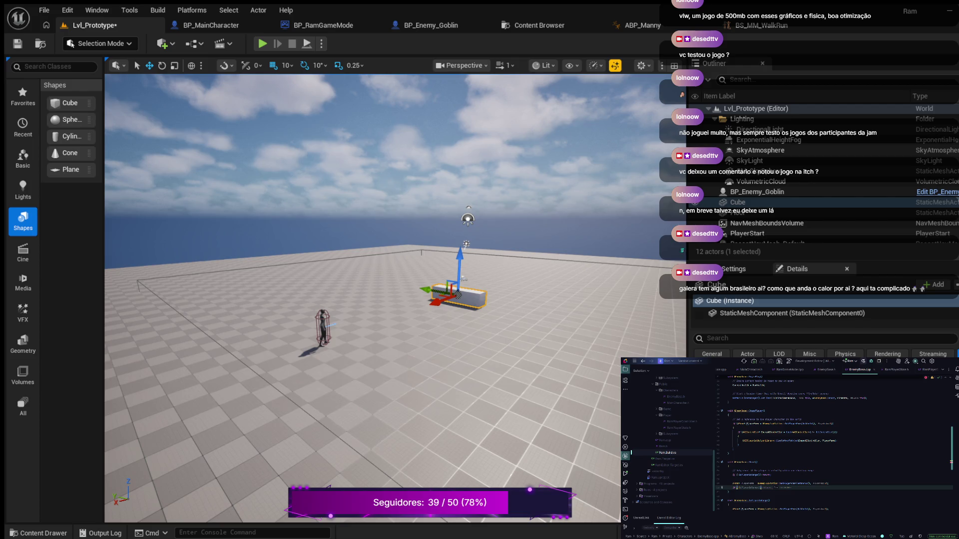
pyautogui.write('!I')
pyautogui.press('Tab')
pyautogui.write(')')
pyautogui.press('Tab')
# Start the FVector StartLocation line in Shoot(), then bring up the BP_MainCharacter blueprint in Unreal
pyautogui.press('Return')
pyautogui.press('Return')
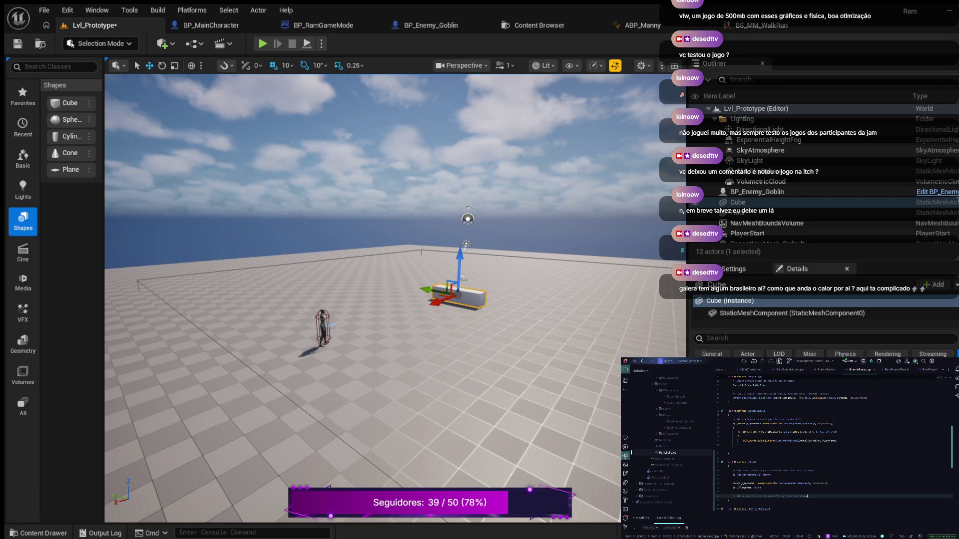
pyautogui.press('Return')
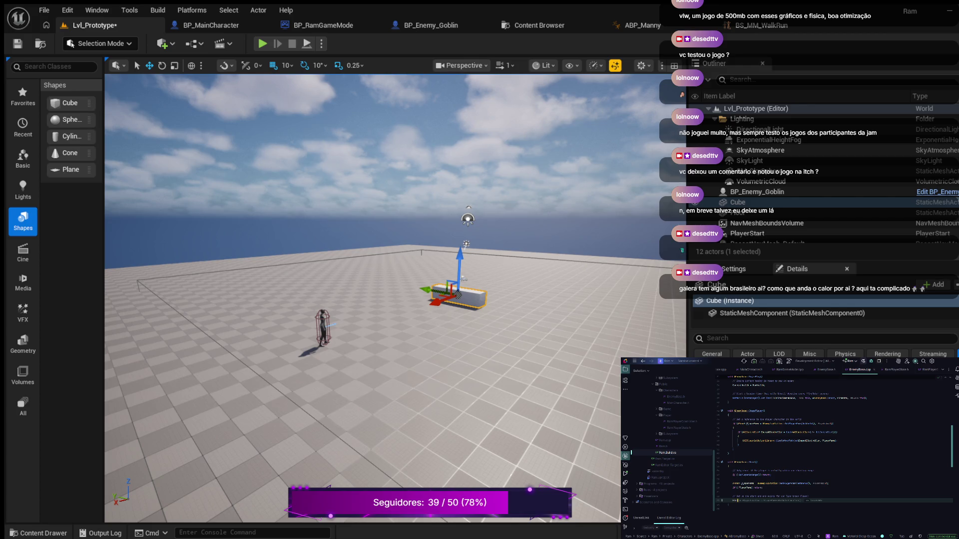
pyautogui.write('FVec')
pyautogui.write('tor StartLocat')
pyautogui.write('i')
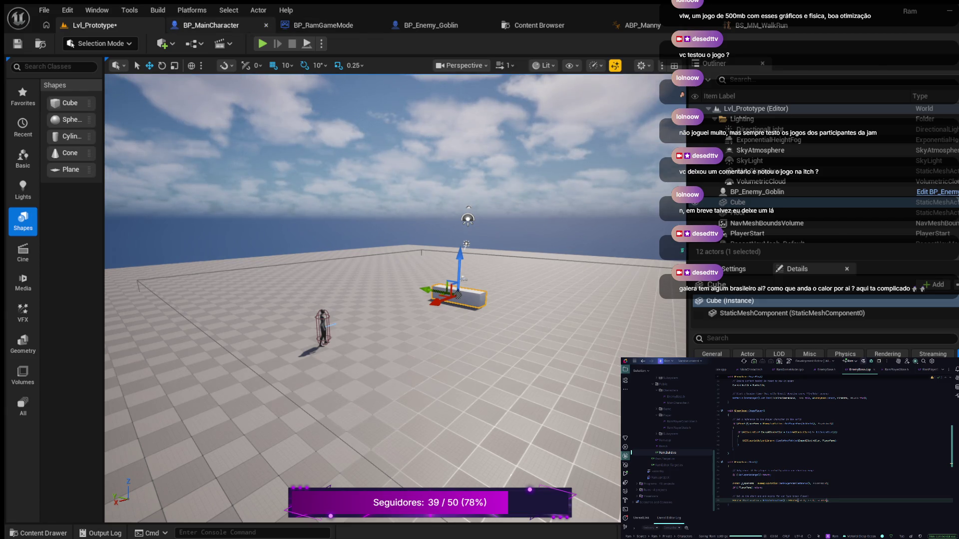
pyautogui.click(205, 25)
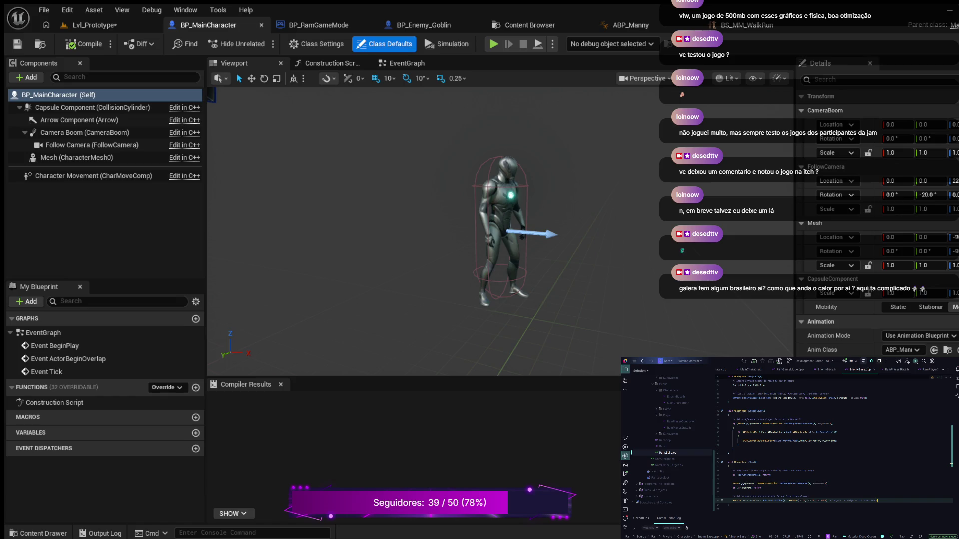
# Add an FVector EndLocation line assigned from the pawn's GetActorLocation() below the comment
pyautogui.press('Return')
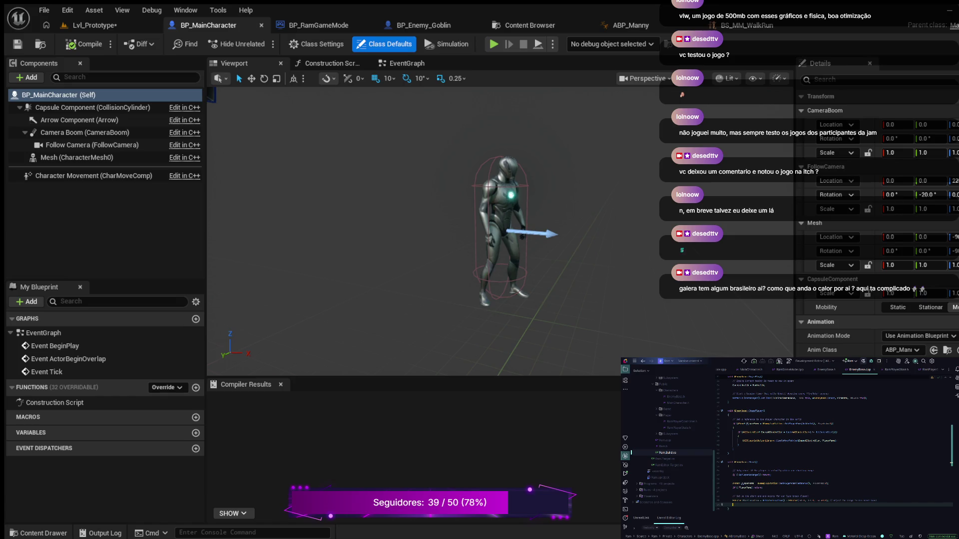
pyautogui.write('Vec')
pyautogui.write('tor')
pyautogui.write('EndLoca')
pyautogui.press('BackSpace')
pyautogui.write('ation')
pyautogui.write('S')
pyautogui.write('awn')
pyautogui.write('->G')
pyautogui.write('t')
pyautogui.press('Tab')
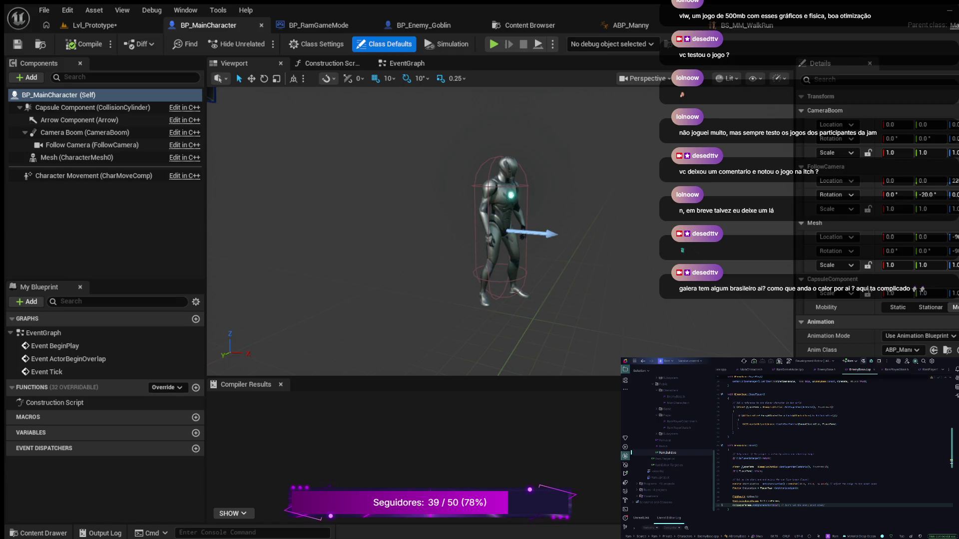
# Under the '// Perform the line trace' comment, begin bool bHit = GetWorld()
pyautogui.press('Return')
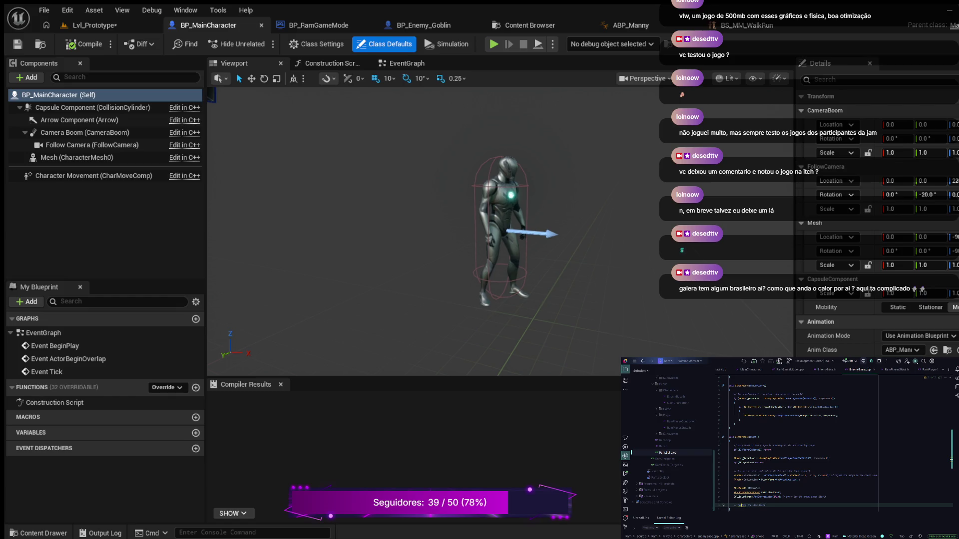
pyautogui.press('Return')
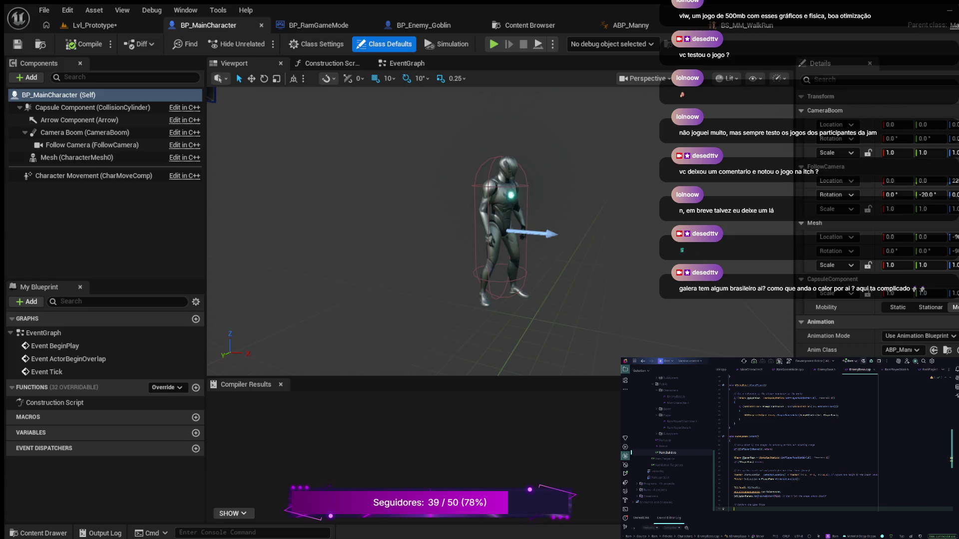
pyautogui.write('bool bHit = ')
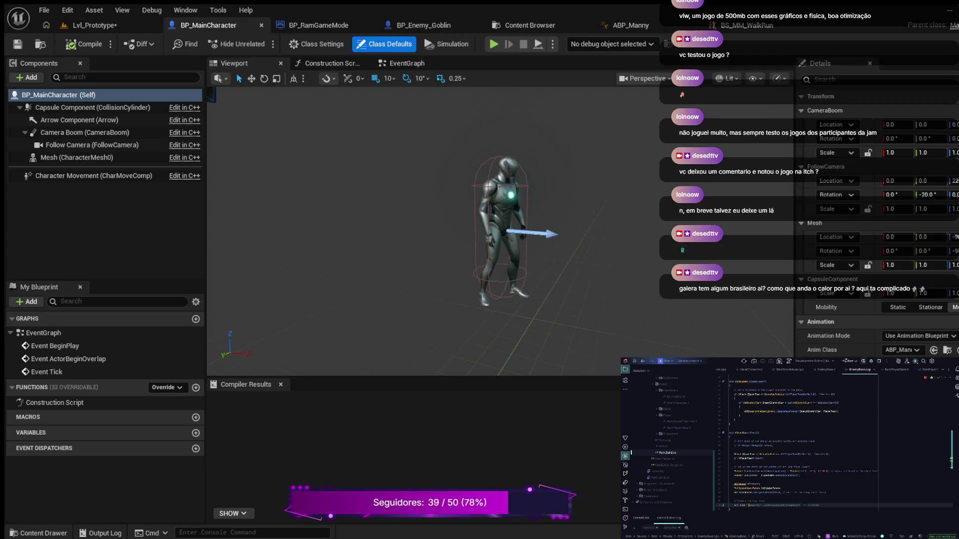
pyautogui.write('orld()')
pyautogui.write('G')
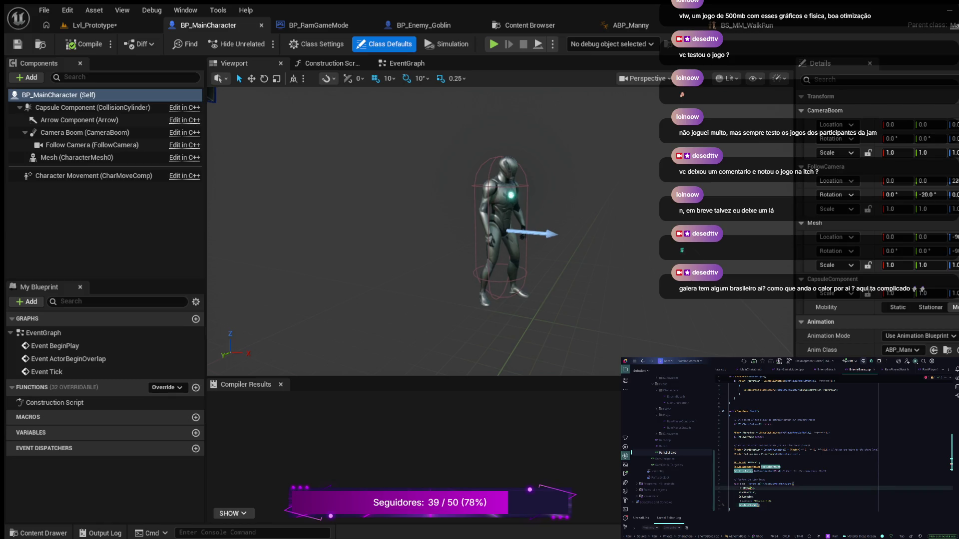
# Insert the LineTrace call's argument template for bHit and review its lines, including TraceComplex
pyautogui.hotkey('ctrl', 'z')
pyautogui.press('Escape')
pyautogui.click(772, 501)
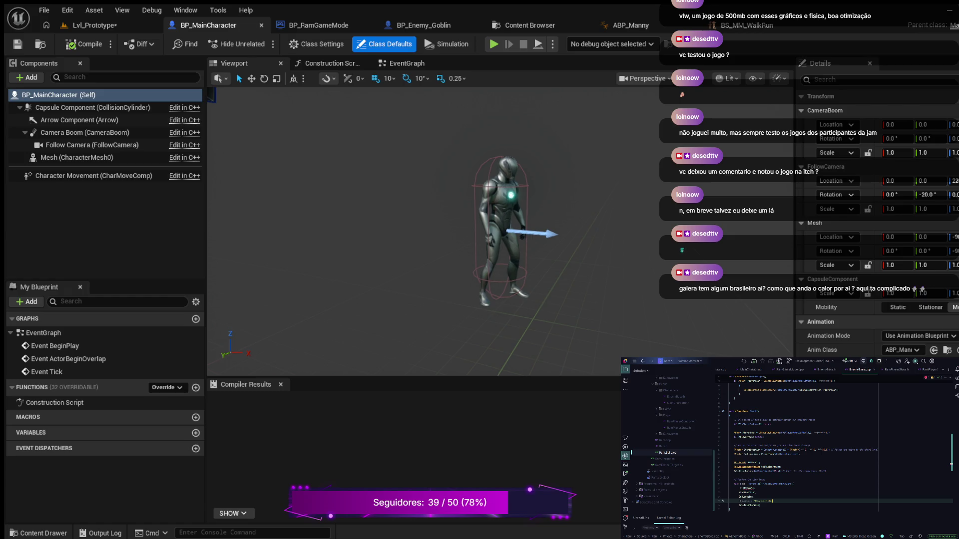
pyautogui.click(782, 484)
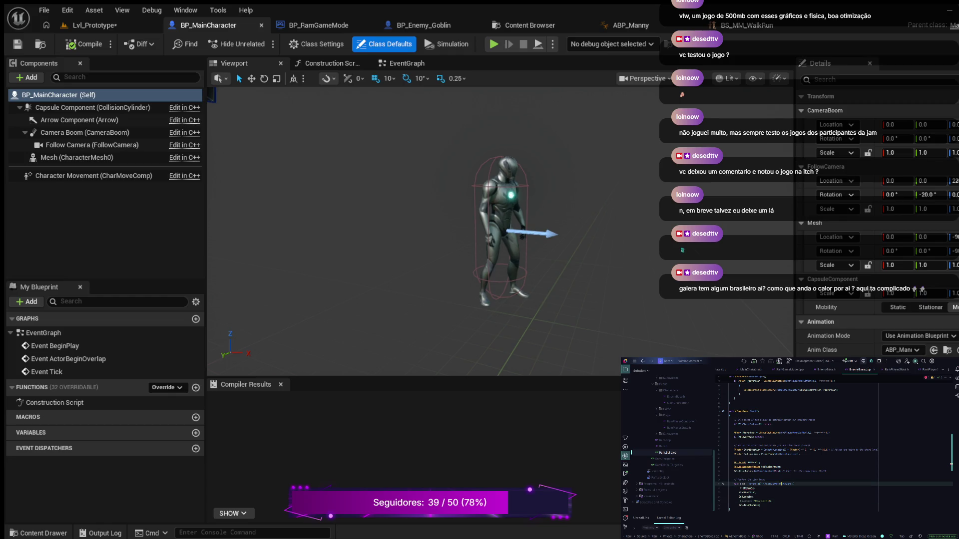
pyautogui.click(776, 484)
# Close the line-trace call with a semicolon after the CollisionParams argument and add blank lines
pyautogui.doubleClick(780, 484)
pyautogui.press('Down')
pyautogui.press('Down')
pyautogui.press('Down')
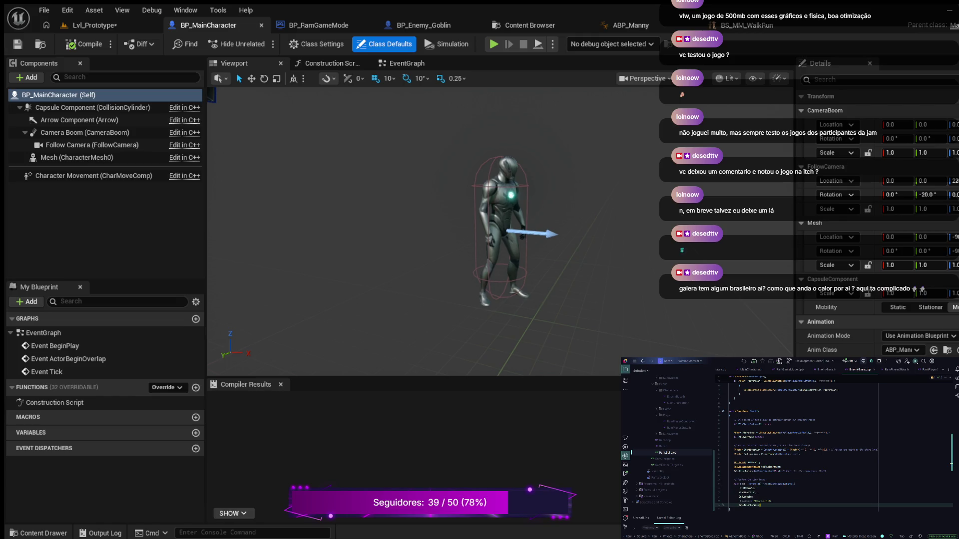
pyautogui.write(';')
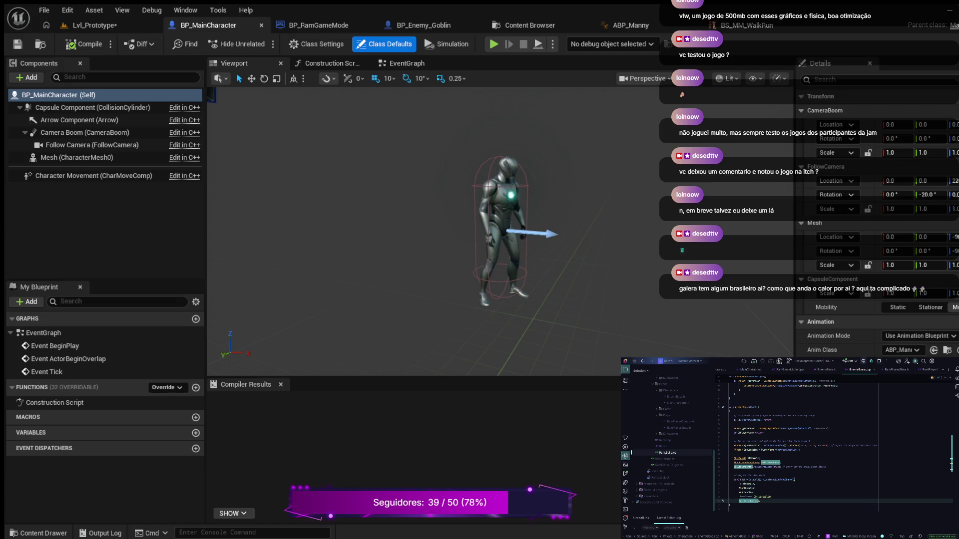
pyautogui.press('Return')
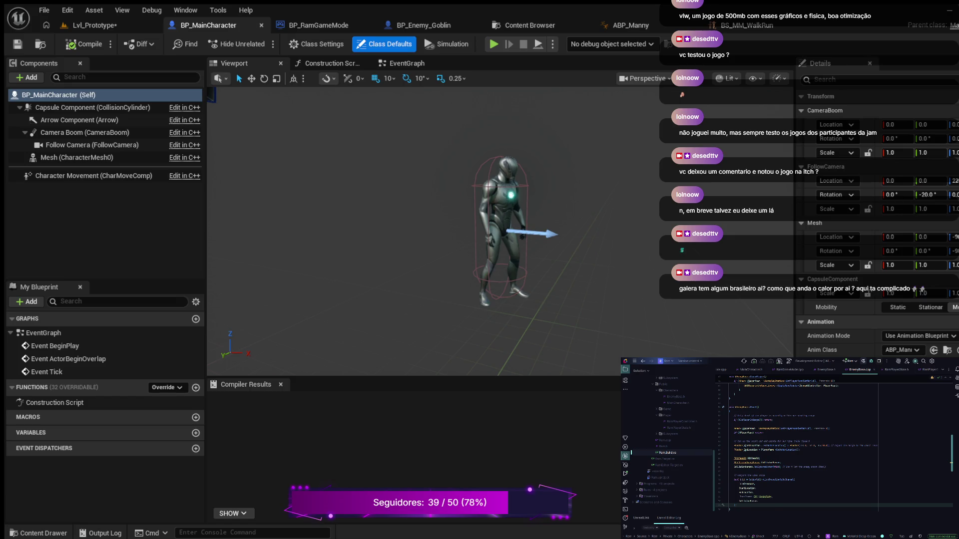
pyautogui.press('Return')
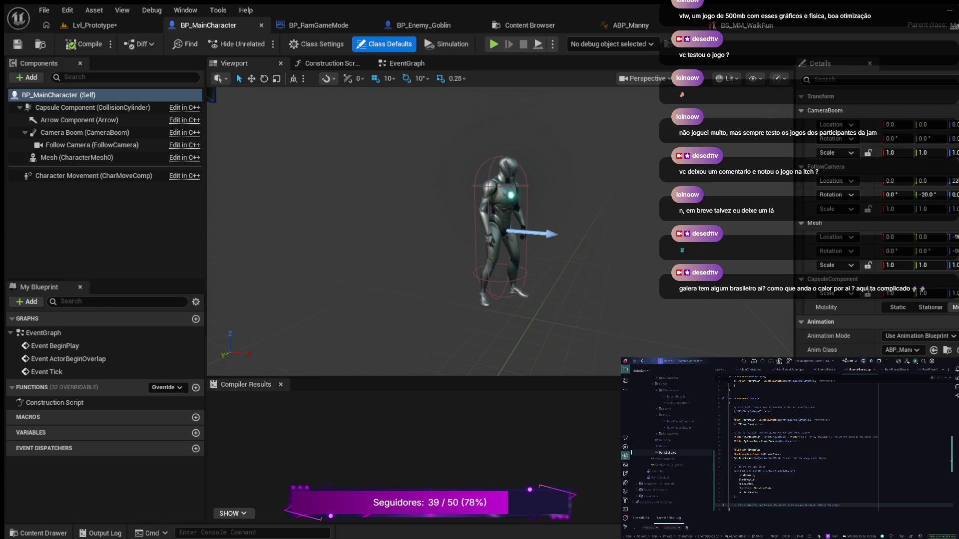
# Below the comment, start DrawDebugLine with GetWorld(), StartLocation and EndLocation
pyautogui.press('Return')
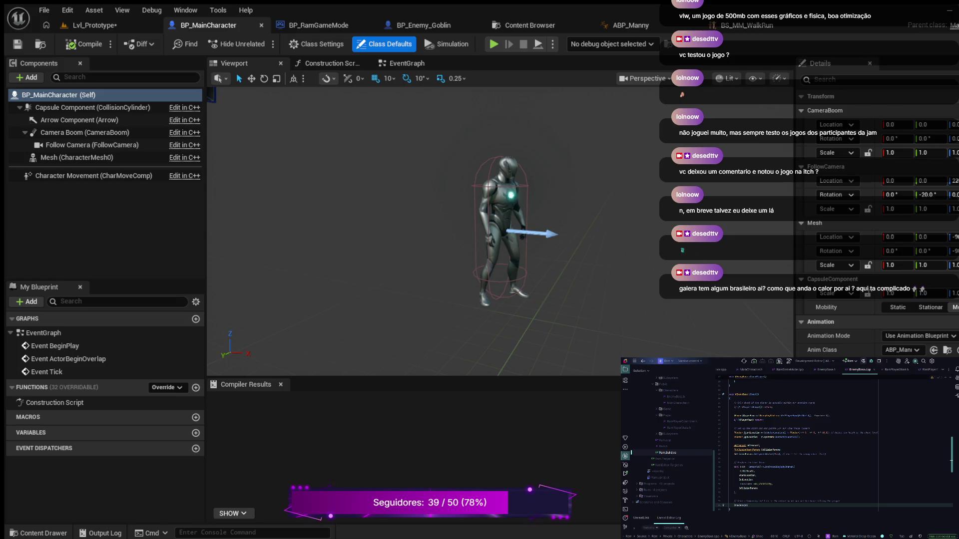
pyautogui.write('(')
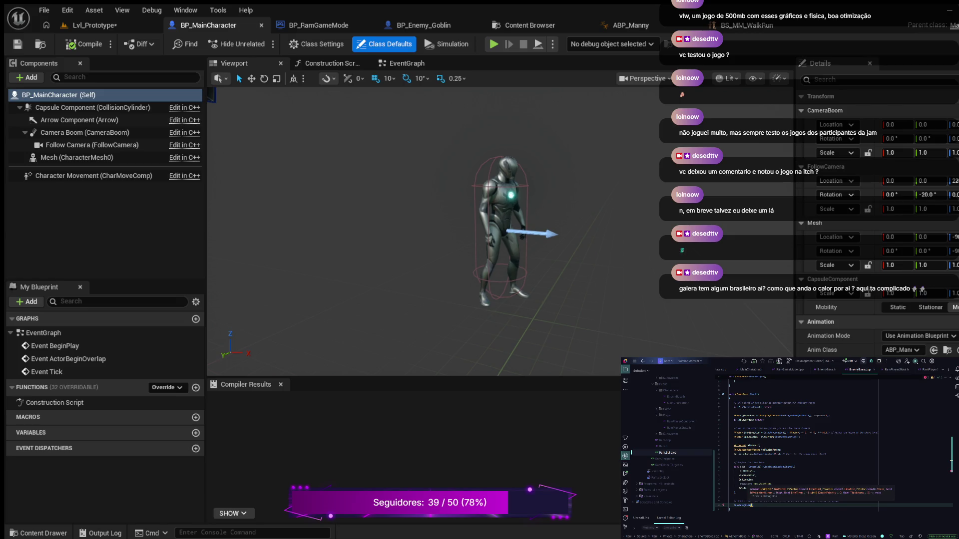
pyautogui.write('ge')
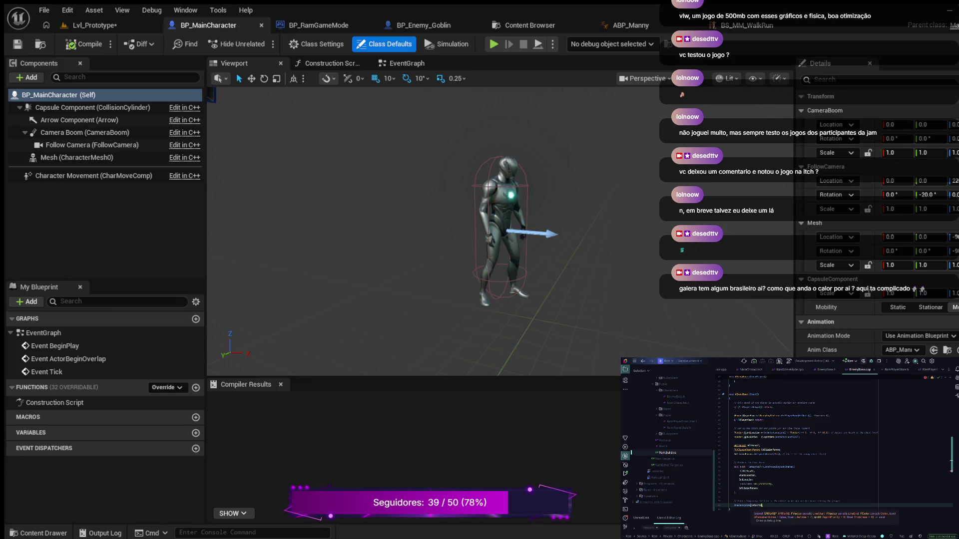
pyautogui.press('Tab')
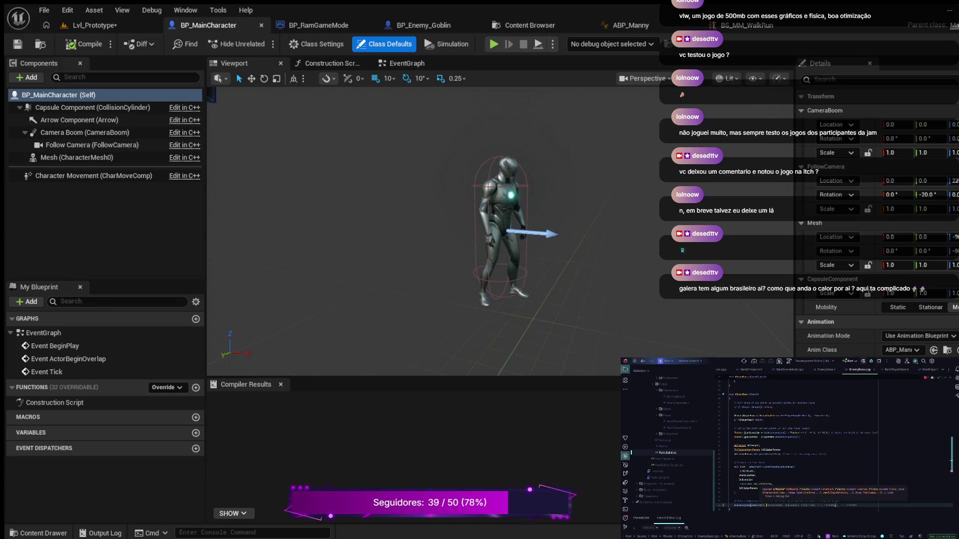
pyautogui.write(',')
pyautogui.press('Escape')
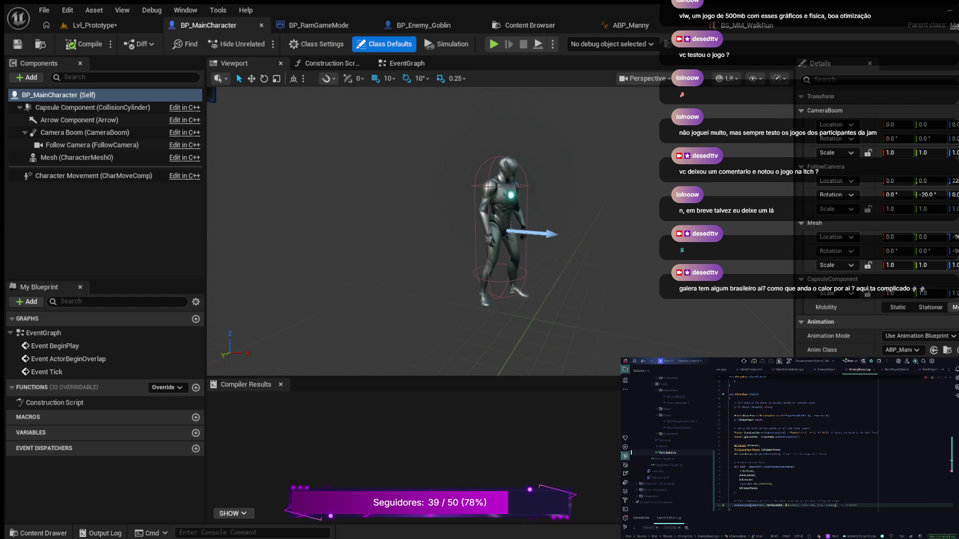
pyautogui.press('Tab')
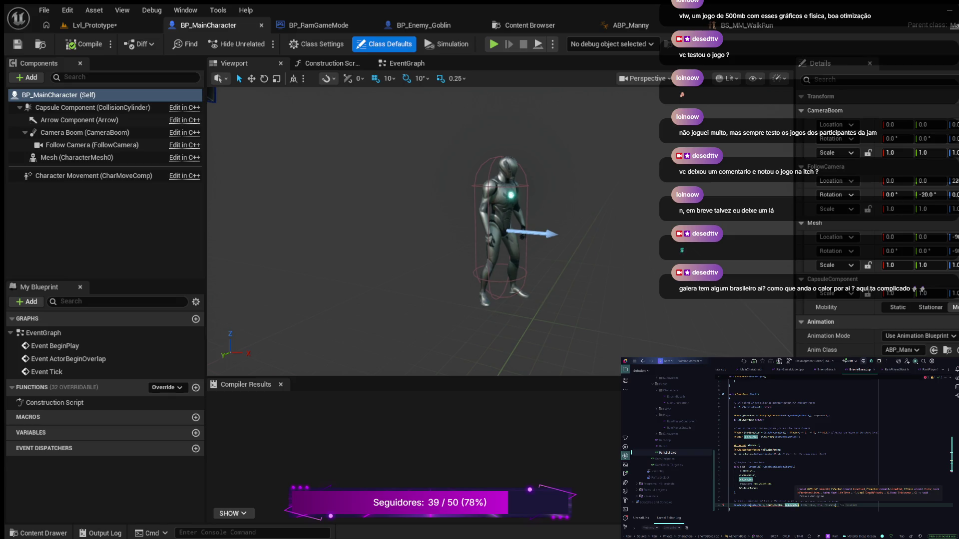
pyautogui.press('Tab')
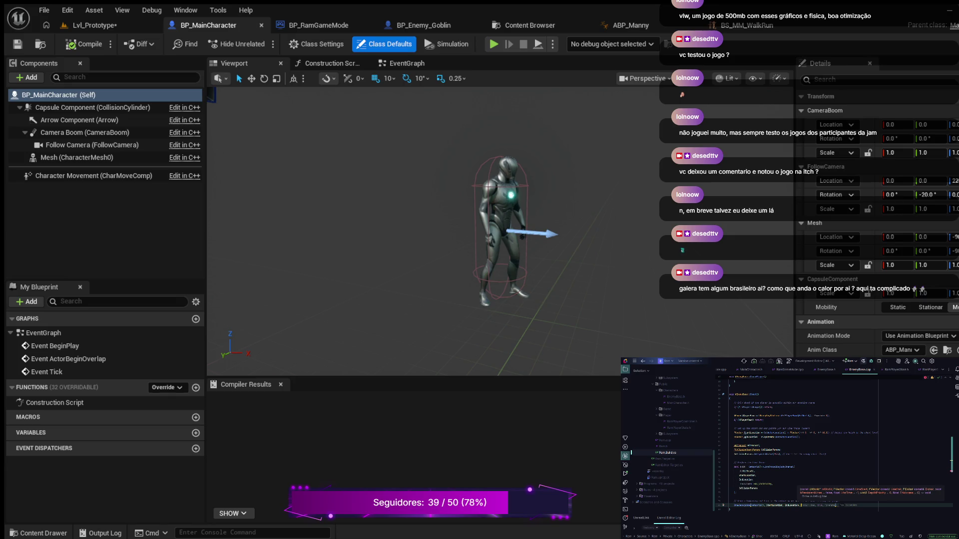
# Finish DrawDebugLine's arguments with FColor::Red, 0, a 2.0f duration and thickness 2
pyautogui.press('Tab')
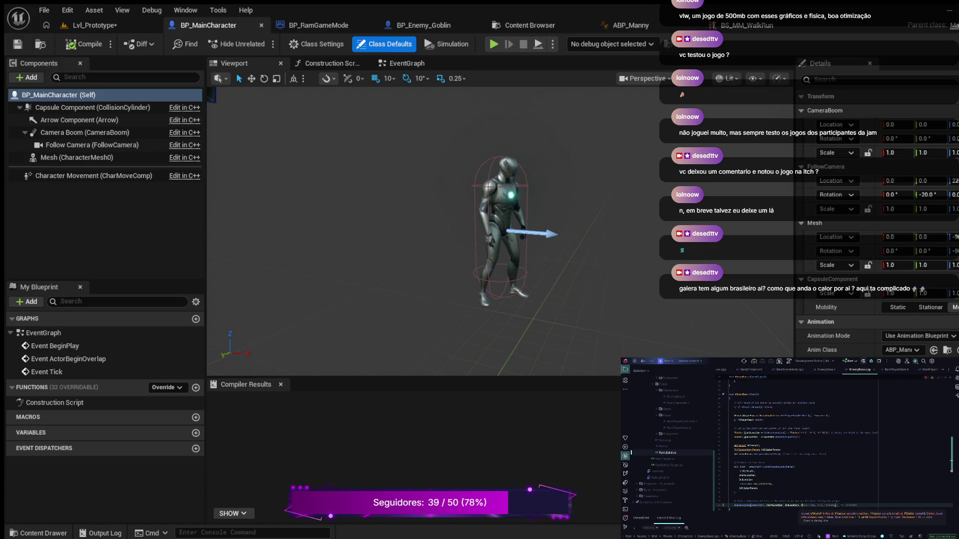
pyautogui.press('Tab')
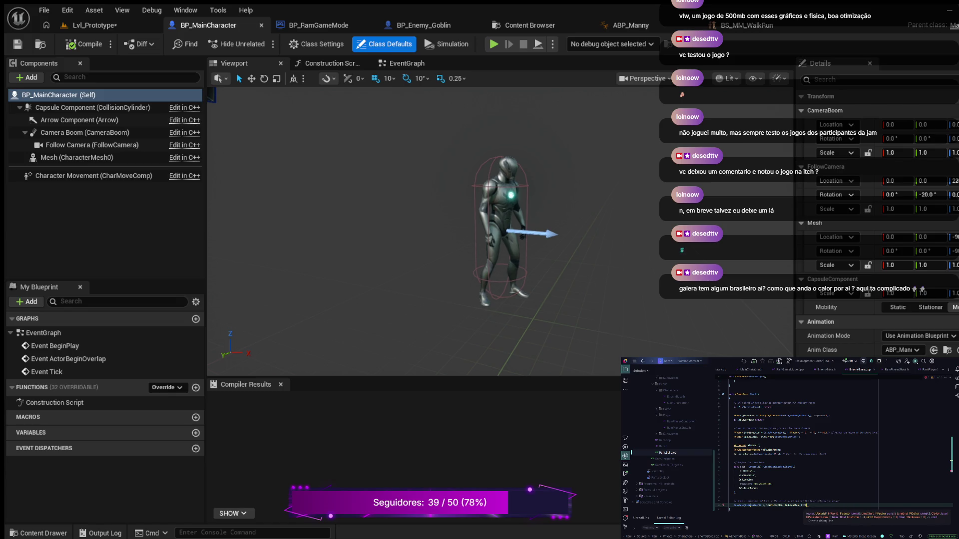
pyautogui.write('FColo')
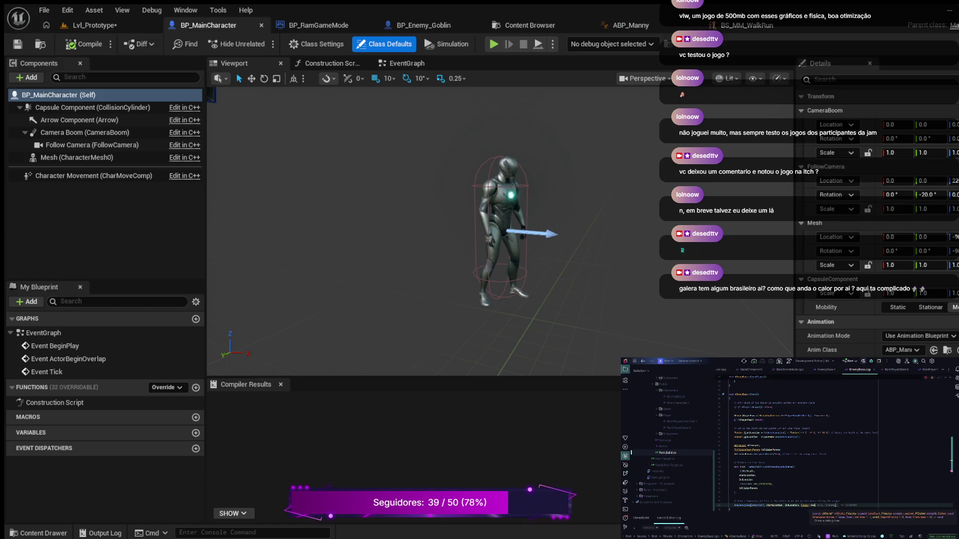
pyautogui.press('Tab')
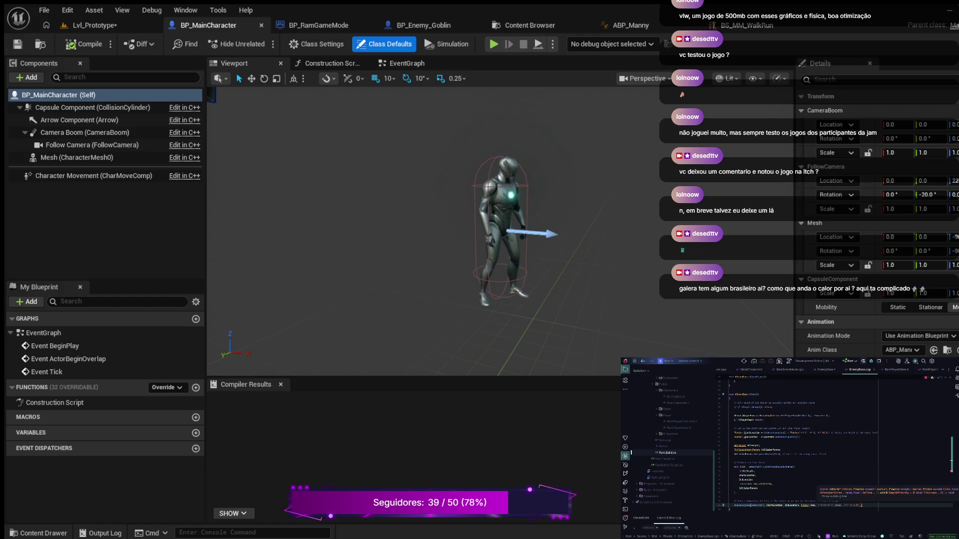
pyautogui.write('0, 2.0f')
pyautogui.write(',')
pyautogui.write('2')
pyautogui.write(')')
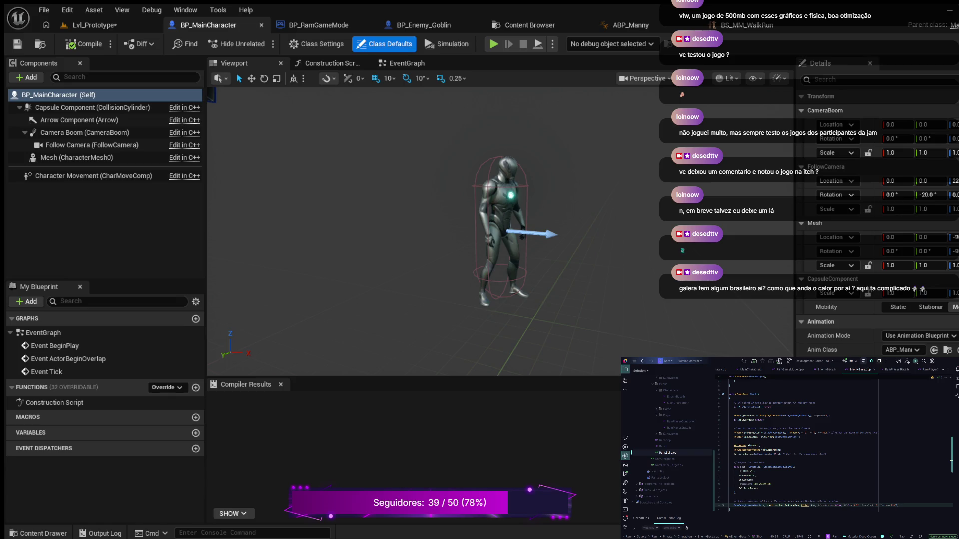
pyautogui.press('Return')
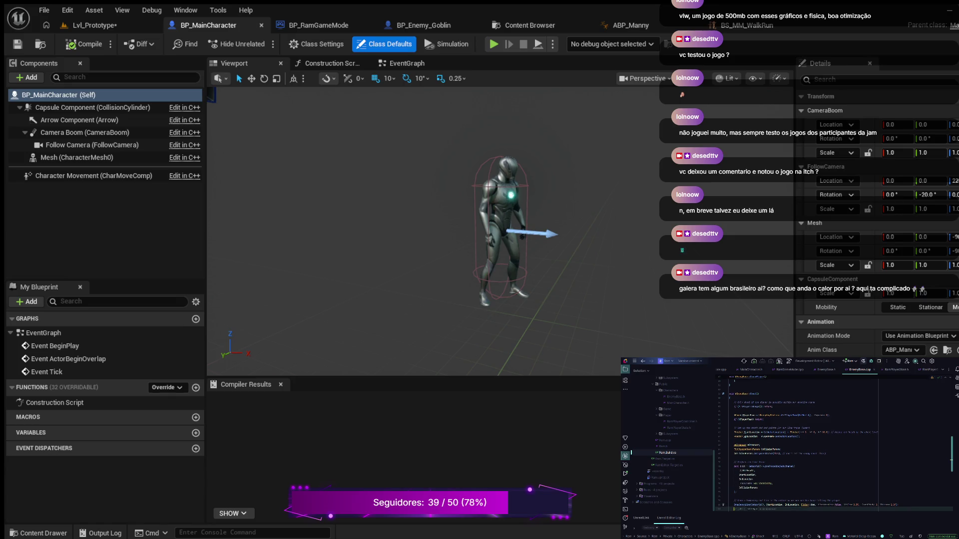
# Below DrawDebugLine, add if (bHit && the hit actor == PlayerPawn) and open its { block
pyautogui.press('Return')
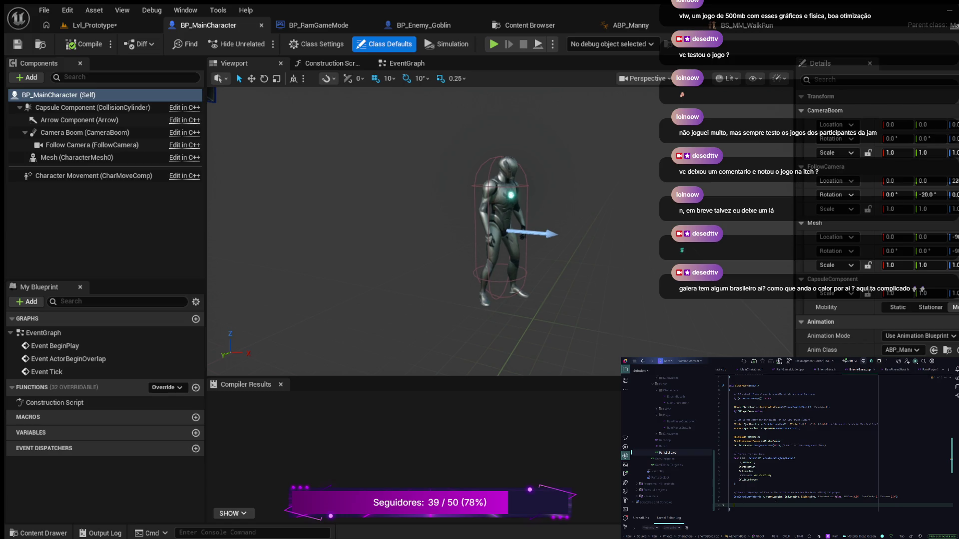
pyautogui.write('bHit)')
pyautogui.write('Hit')
pyautogui.write('Act')
pyautogui.write('GetActor() == PlayerPawn')
pyautogui.write(')')
pyautogui.press('Return')
pyautogui.write('{')
pyautogui.press('Return')
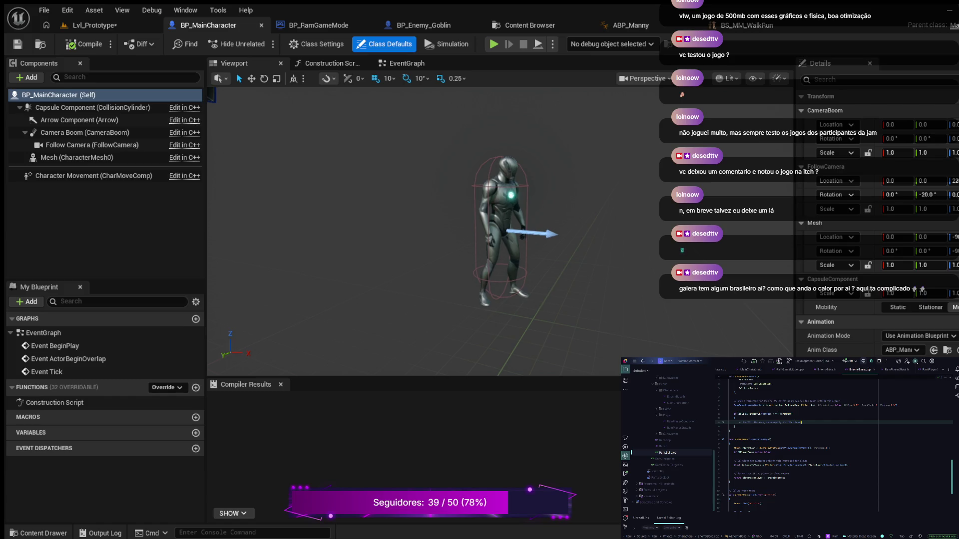
pyautogui.press('Return')
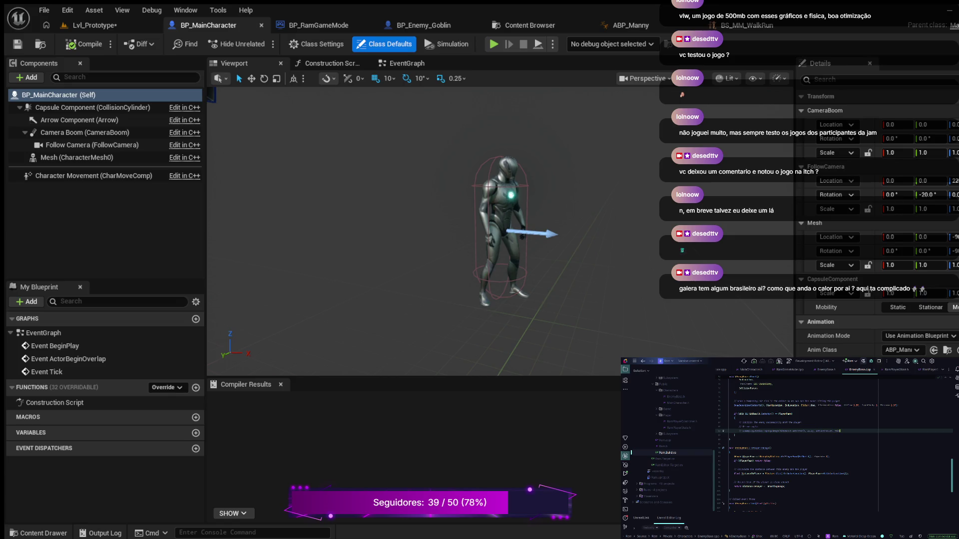
# Add a GEngine->AddOnScreenDebugMessage call with a 5.0f display time in the player-hit block
pyautogui.click(757, 427)
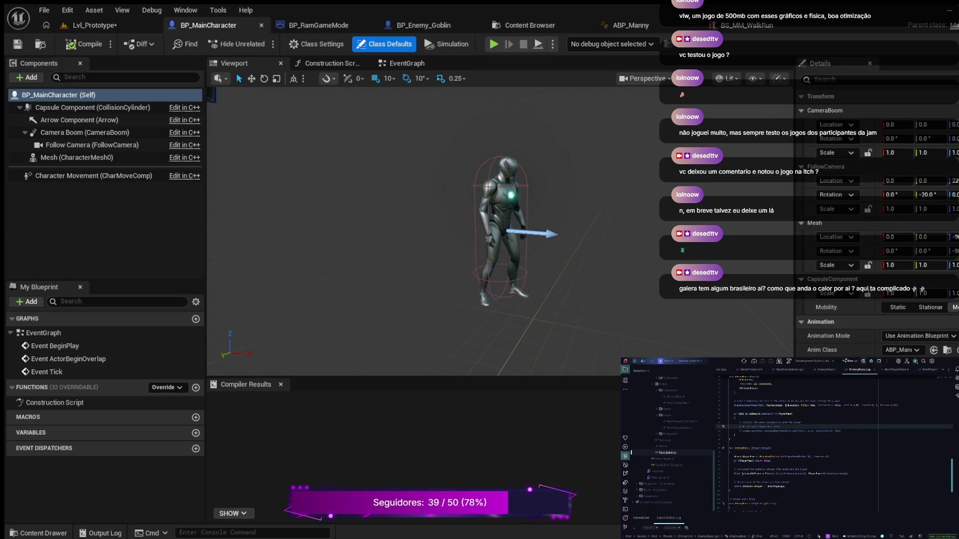
pyautogui.press('Down')
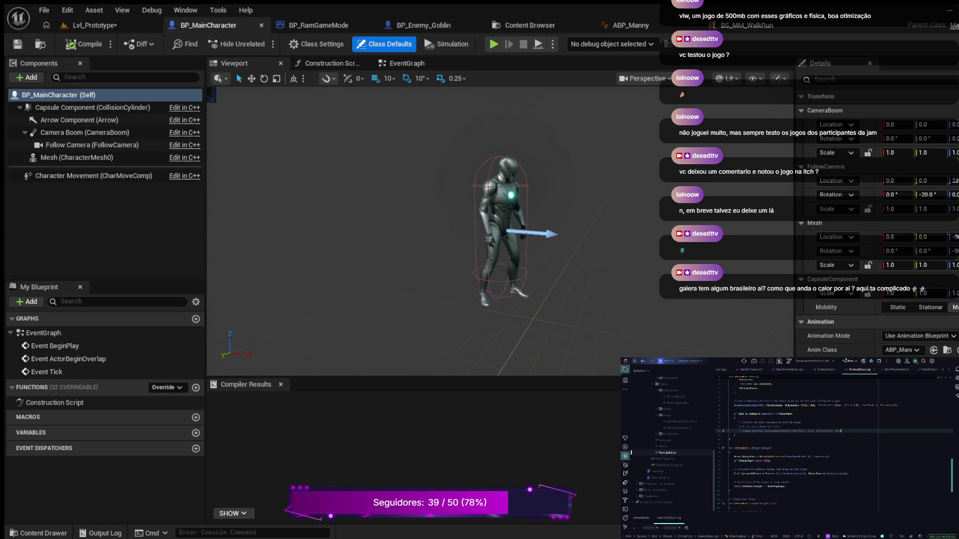
pyautogui.press('Return')
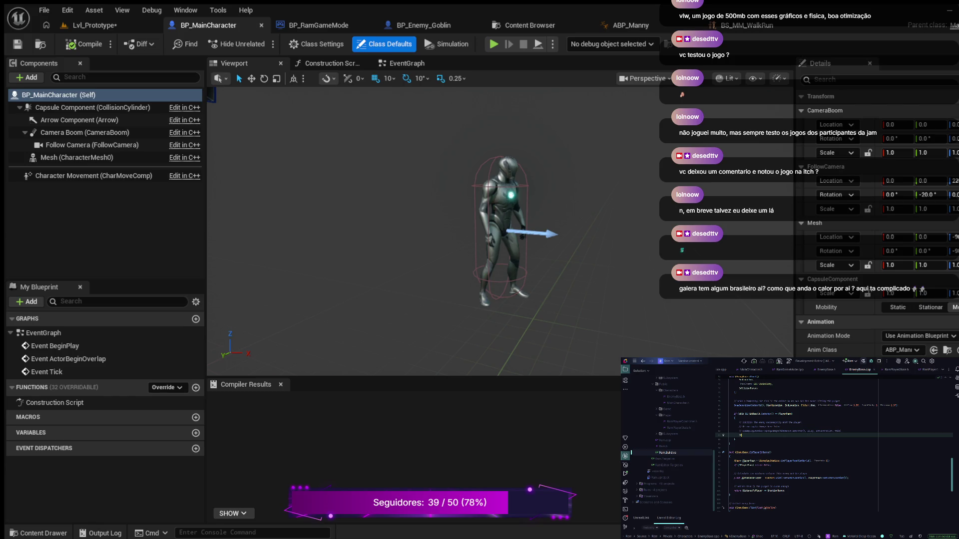
pyautogui.hotkey('shift', 'Home')
pyautogui.write(';')
pyautogui.press('Return')
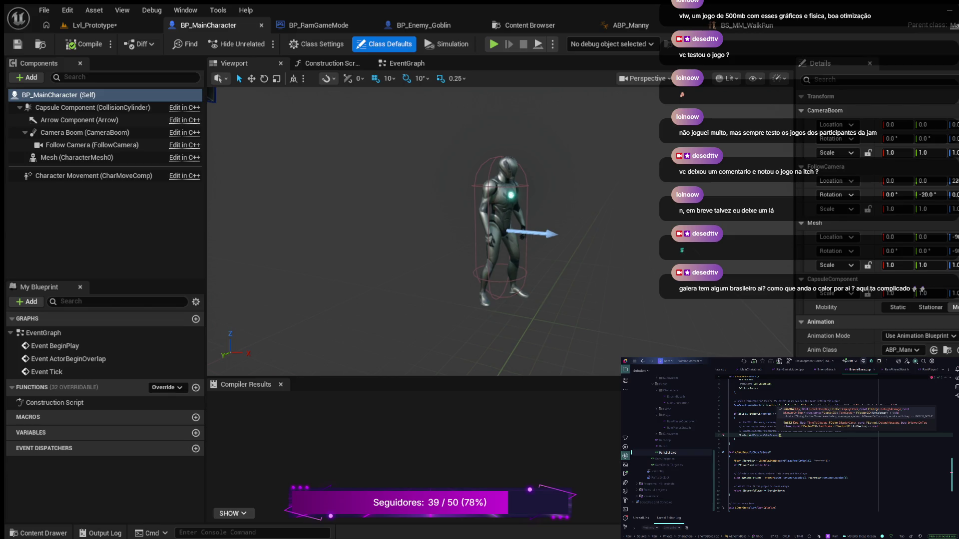
pyautogui.write(',')
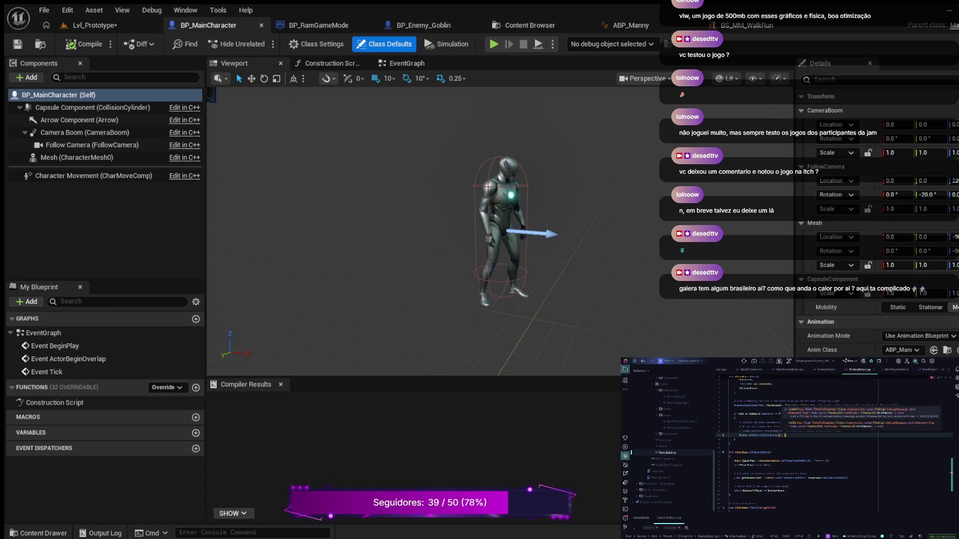
pyautogui.write(' 5')
pyautogui.write('.0f,')
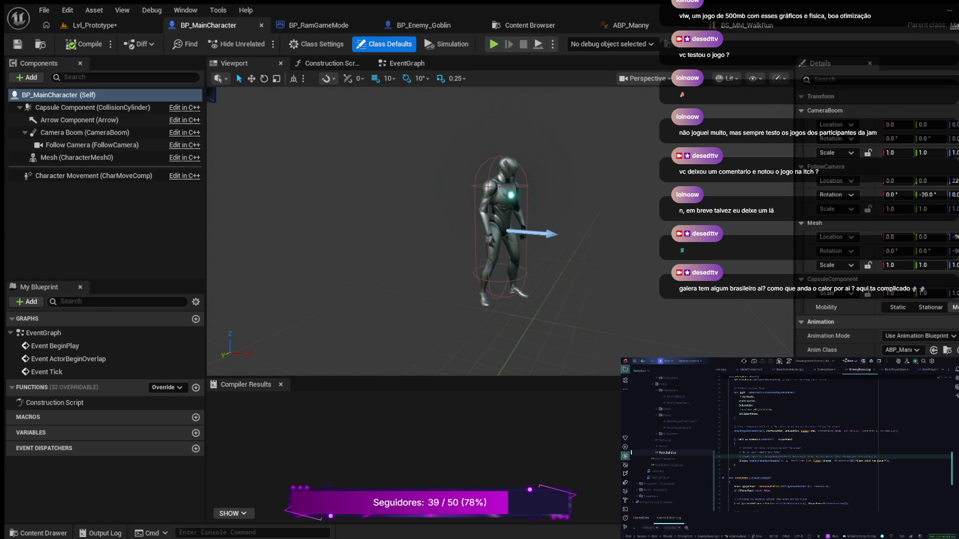
# Insert a line after the comment and write a TODO: note
pyautogui.click(779, 453)
pyautogui.press('Return')
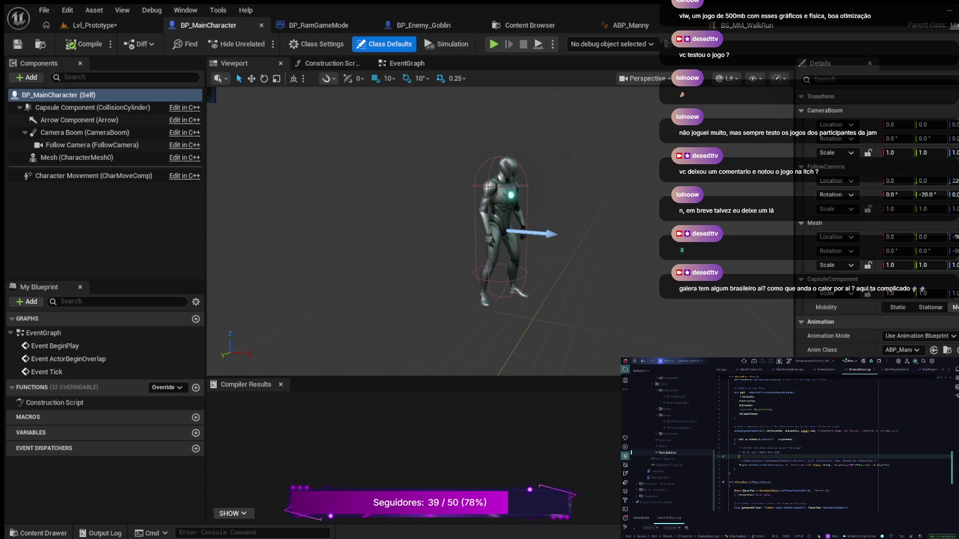
pyautogui.write('DO:')
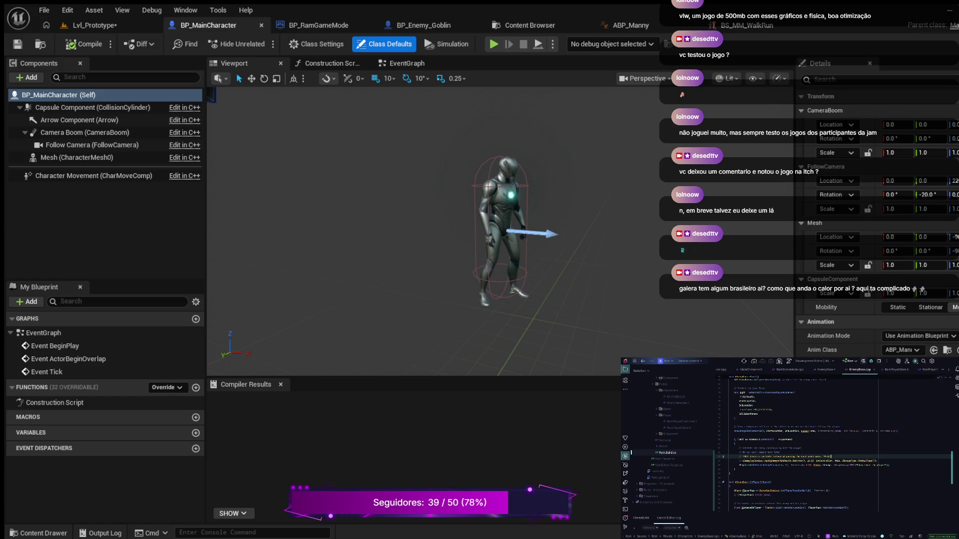
# Retype the ECC_Visibility trace channel argument in the code, then return to the Lvl_Prototype level
pyautogui.scroll(3, 833, 446)
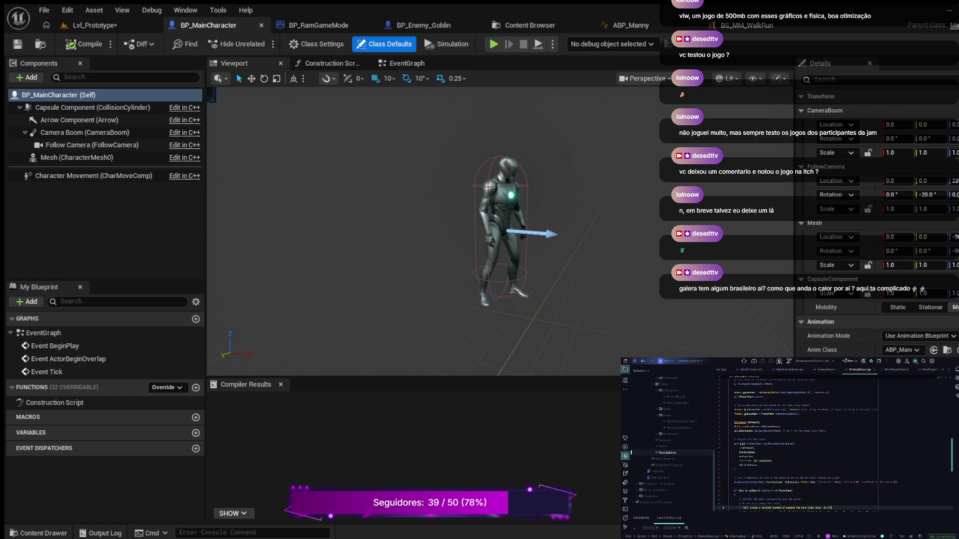
pyautogui.doubleClick(763, 460)
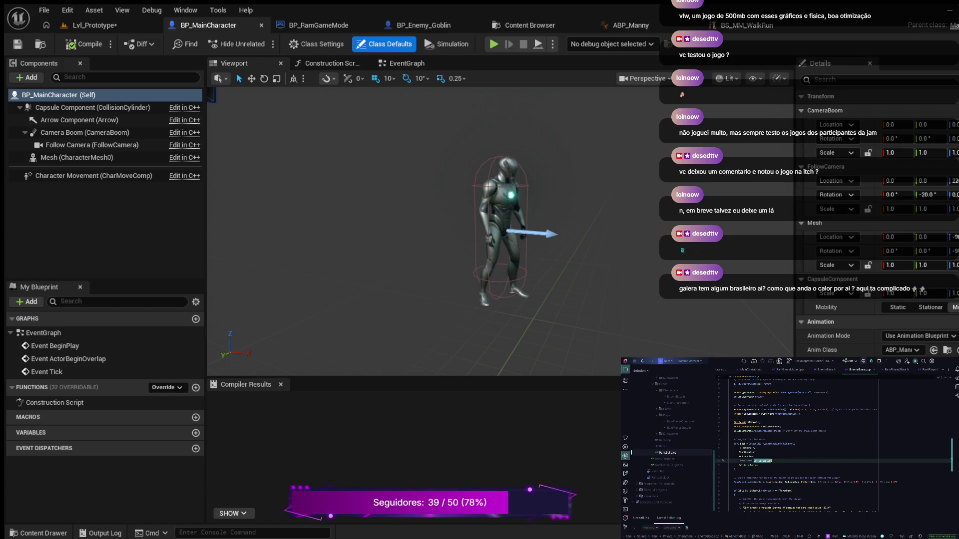
pyautogui.write('ECC_Visibil')
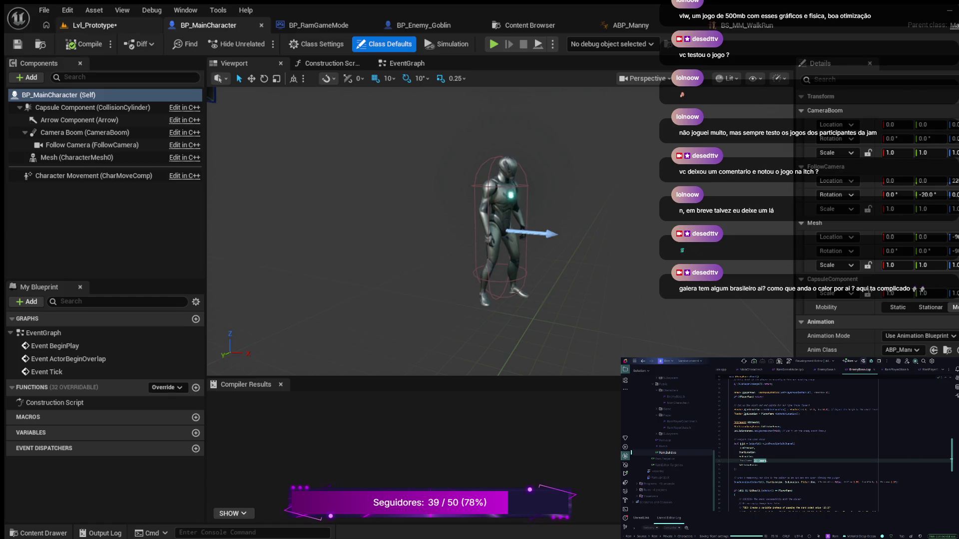
pyautogui.click(93, 25)
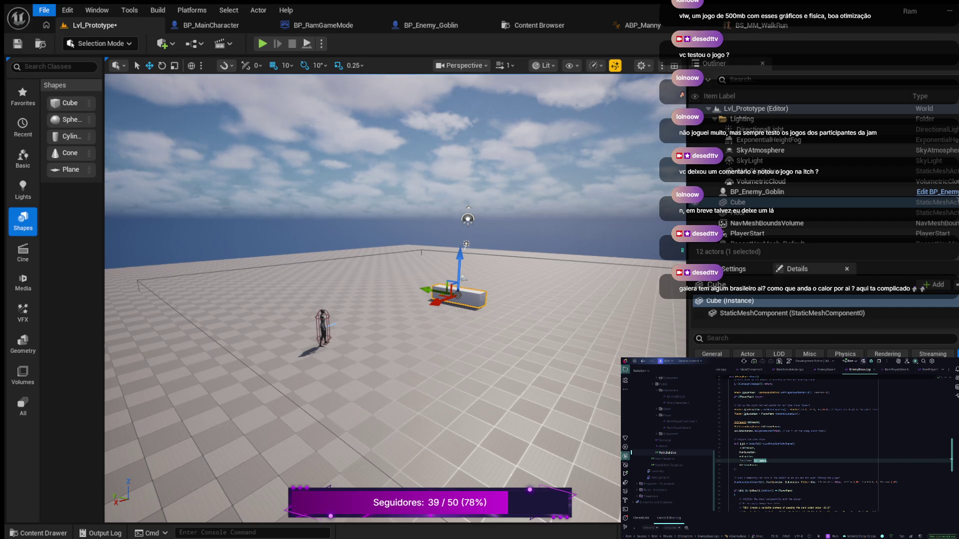
# Play Lvl_Prototype, running and jumping toward the enemy until it shoots, then eject with F8
pyautogui.hotkey('alt', 'p')
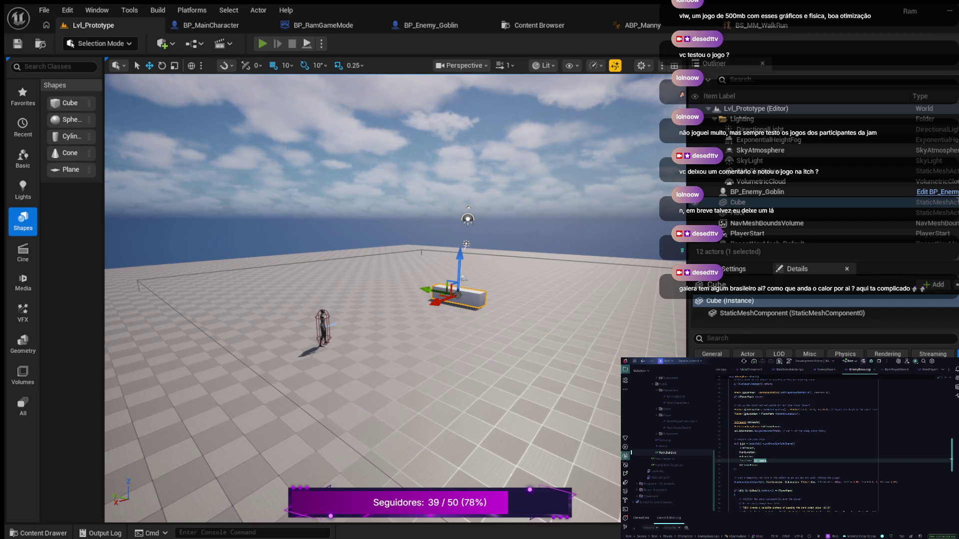
pyautogui.press('w')
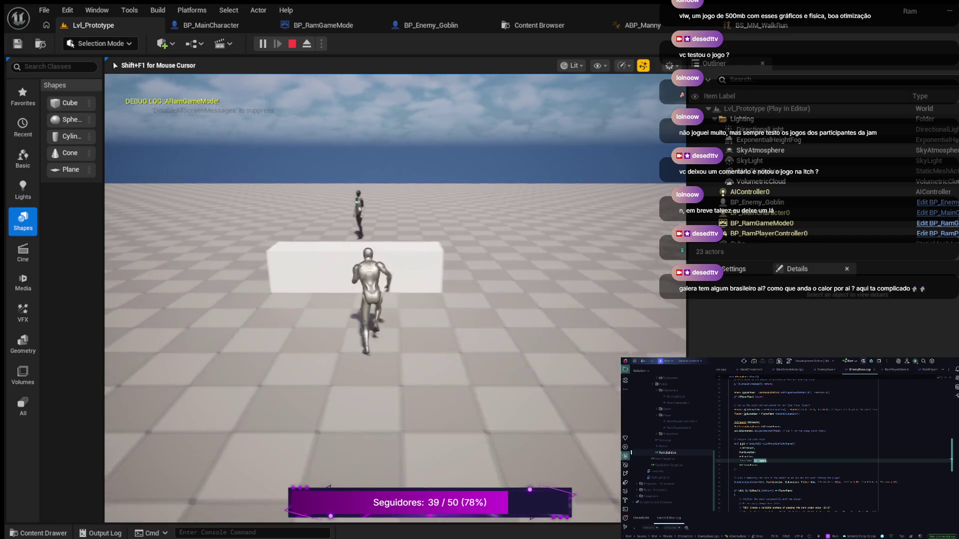
pyautogui.press('a')
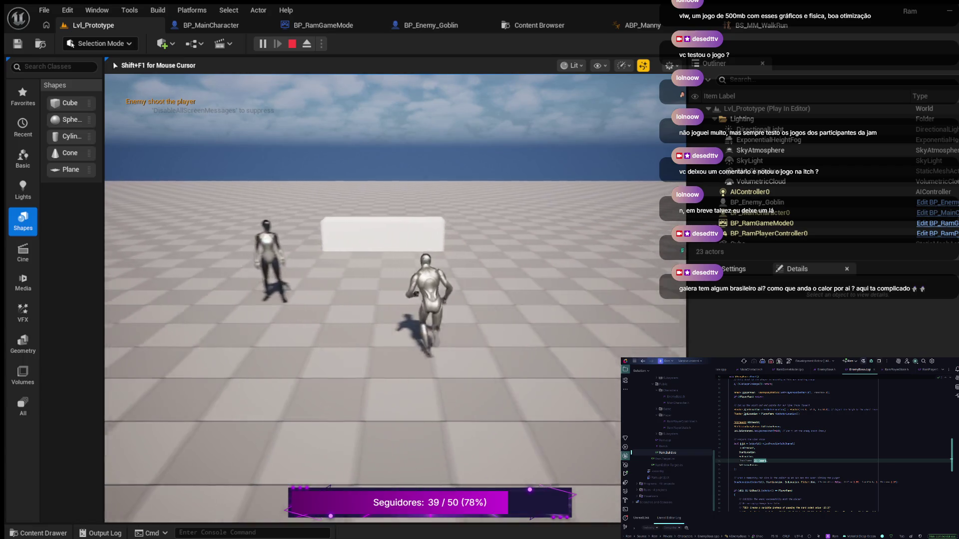
pyautogui.press('space')
pyautogui.press('w')
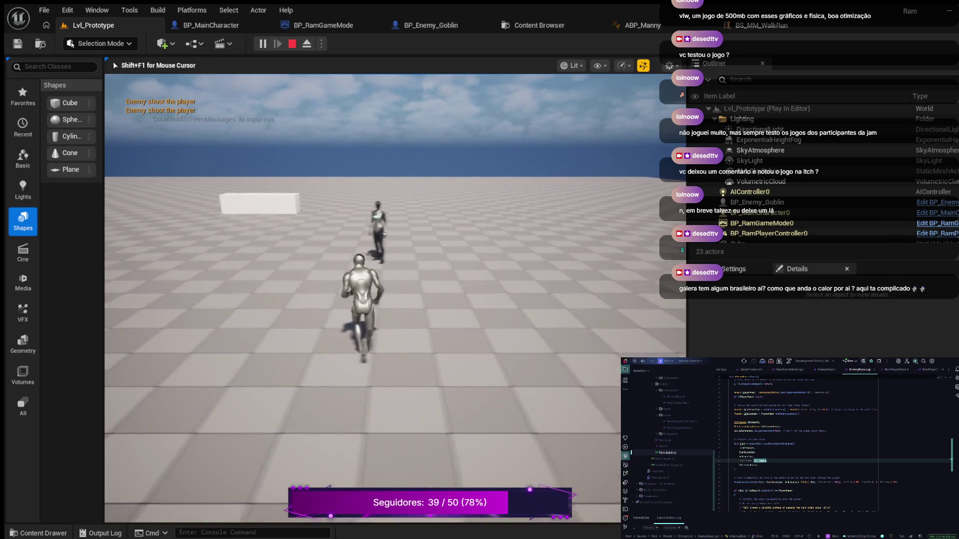
pyautogui.press('space')
pyautogui.press('w')
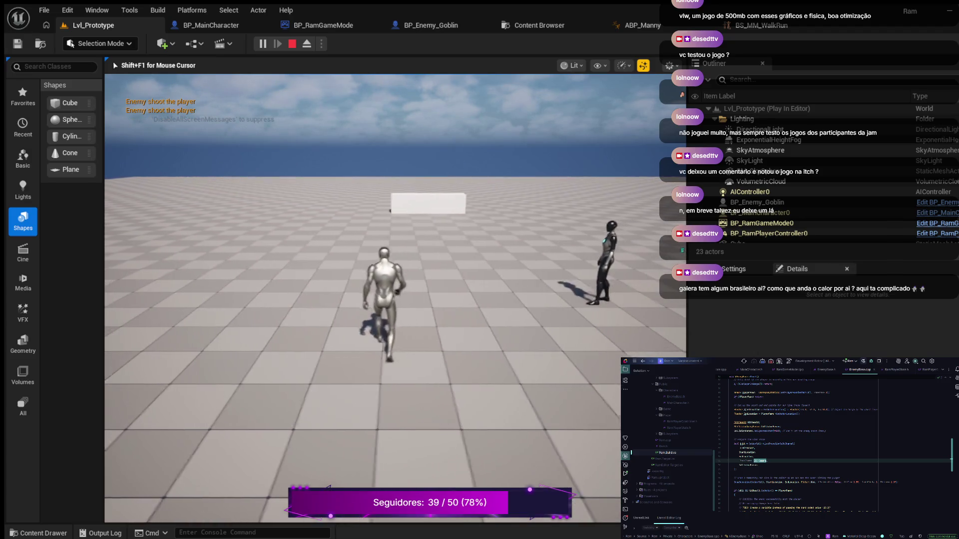
pyautogui.press('w')
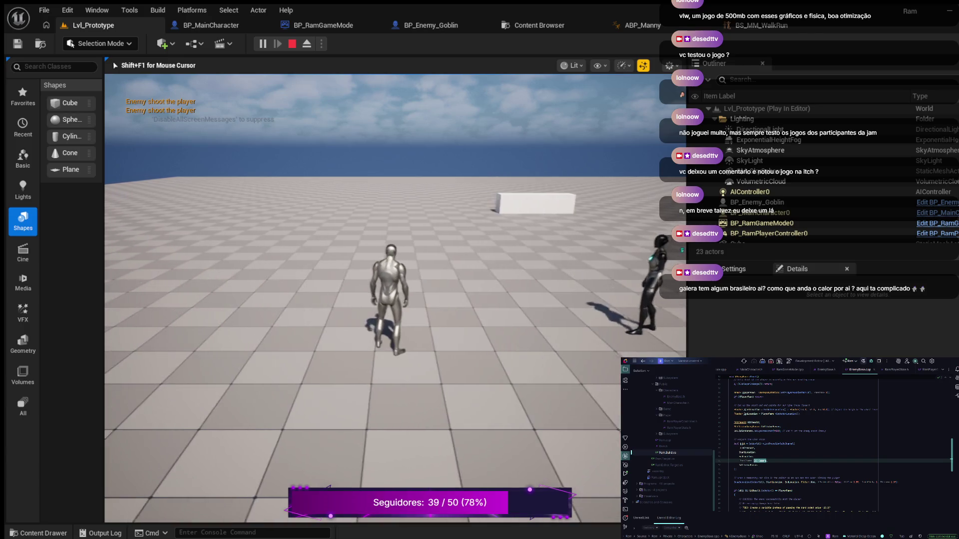
pyautogui.press('w')
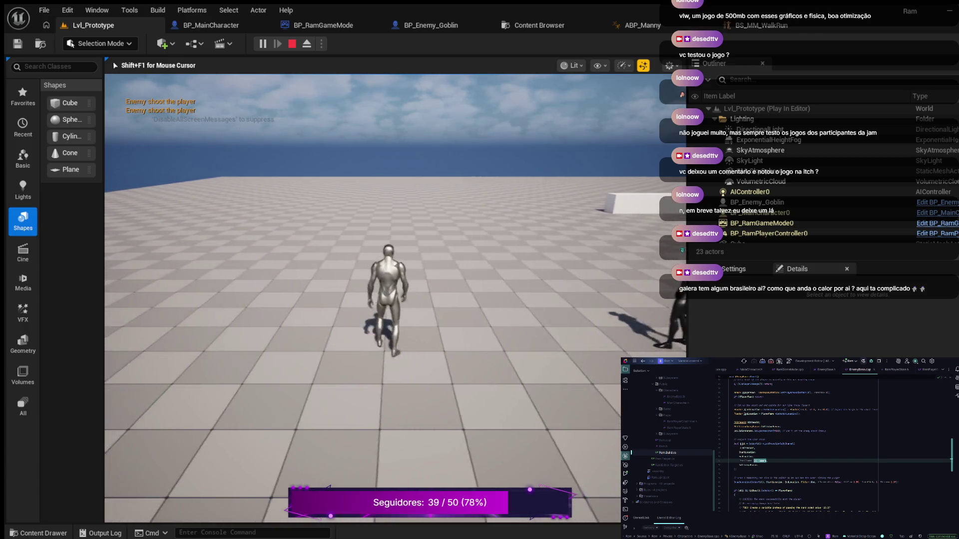
pyautogui.press('w')
pyautogui.press('w')
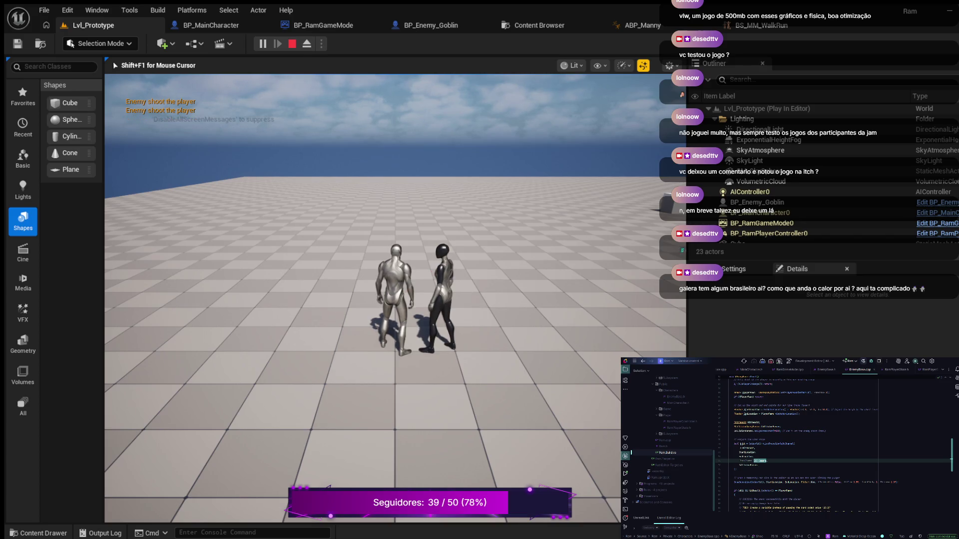
pyautogui.press('F8')
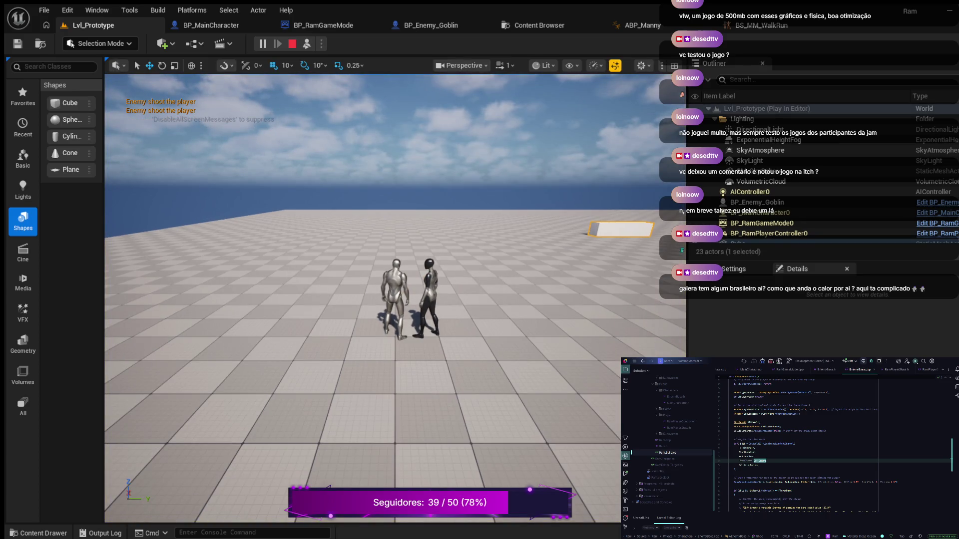
# Fly the camera up close to the enemy beside the player, then stop Play In Editor
pyautogui.moveTo(349, 300)
pyautogui.mouseDown()
pyautogui.moveTo(395, 270)
pyautogui.moveTo(384, 260)
pyautogui.moveTo(365, 285)
pyautogui.mouseUp()
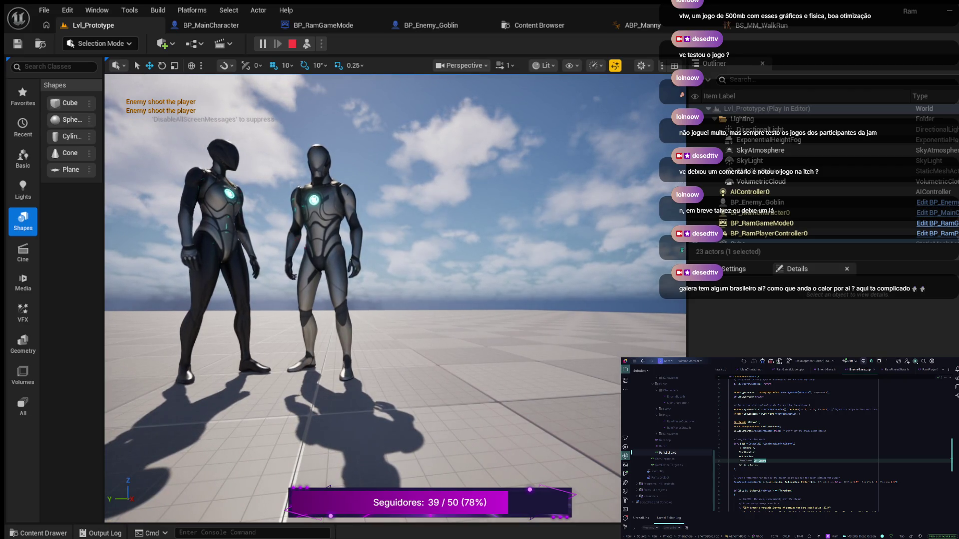
pyautogui.moveTo(365, 284)
pyautogui.mouseDown()
pyautogui.moveTo(379, 280)
pyautogui.moveTo(360, 300)
pyautogui.moveTo(400, 297)
pyautogui.moveTo(380, 300)
pyautogui.mouseUp()
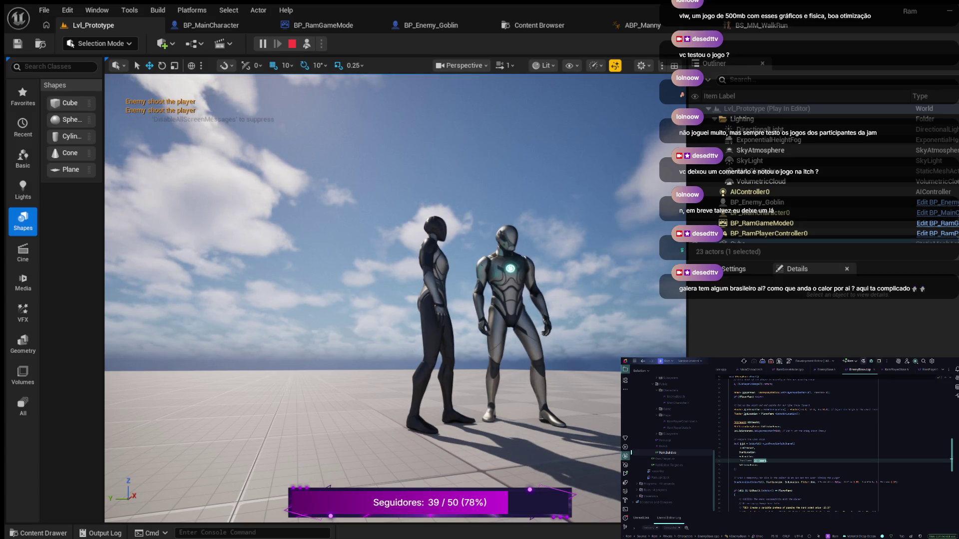
pyautogui.press('Escape')
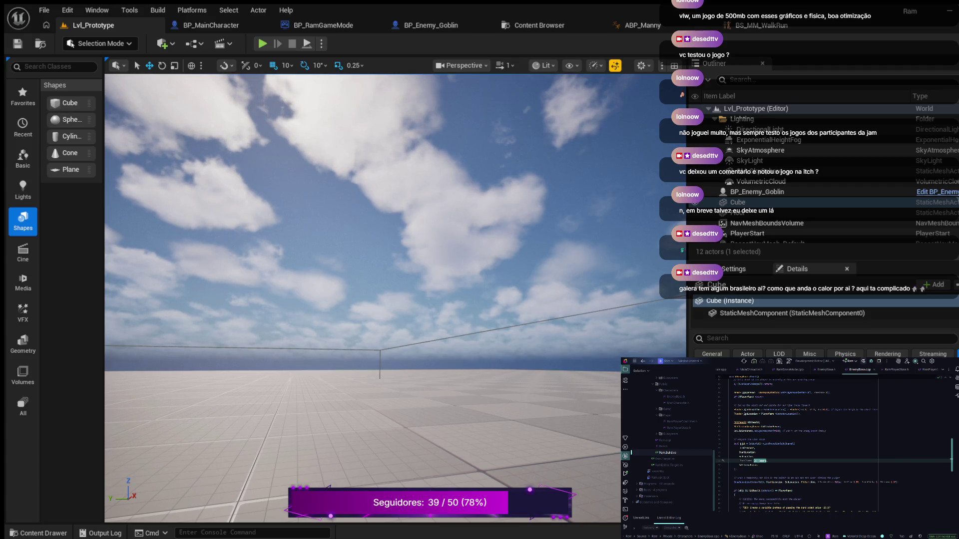
# Place the caret on another code line, then launch a new Play In Editor session
pyautogui.click(824, 410)
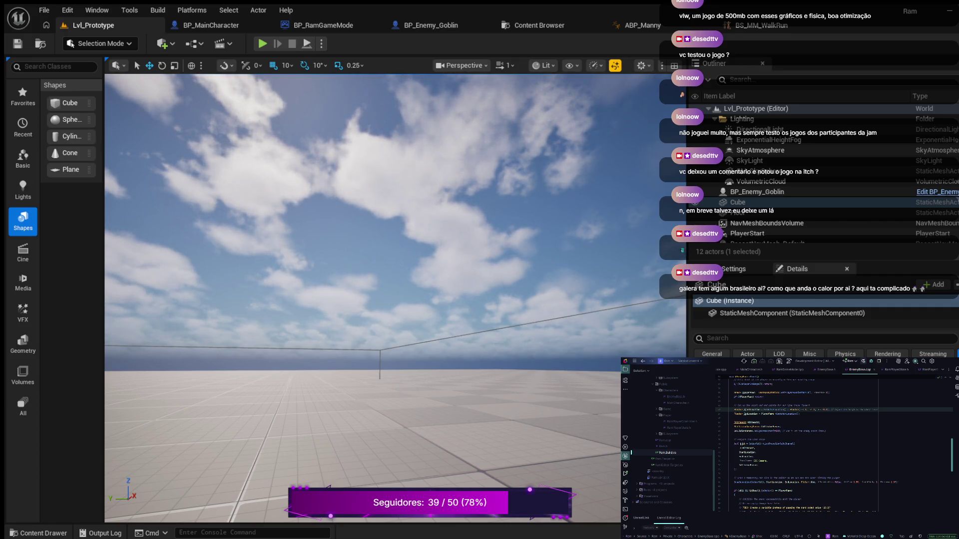
pyautogui.hotkey('alt', 'p')
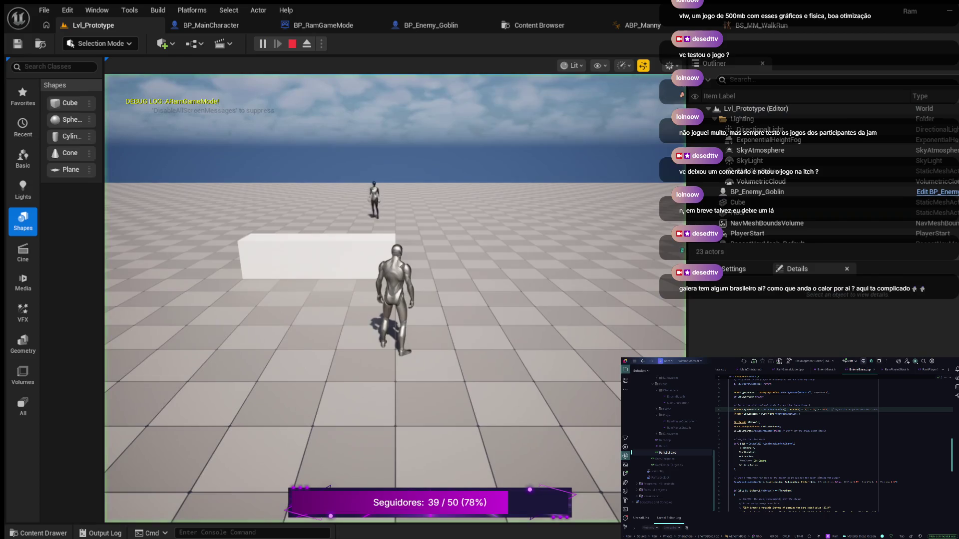
# Walk toward the enemy, eject with F8, fly around both characters, then stop playing
pyautogui.press('w')
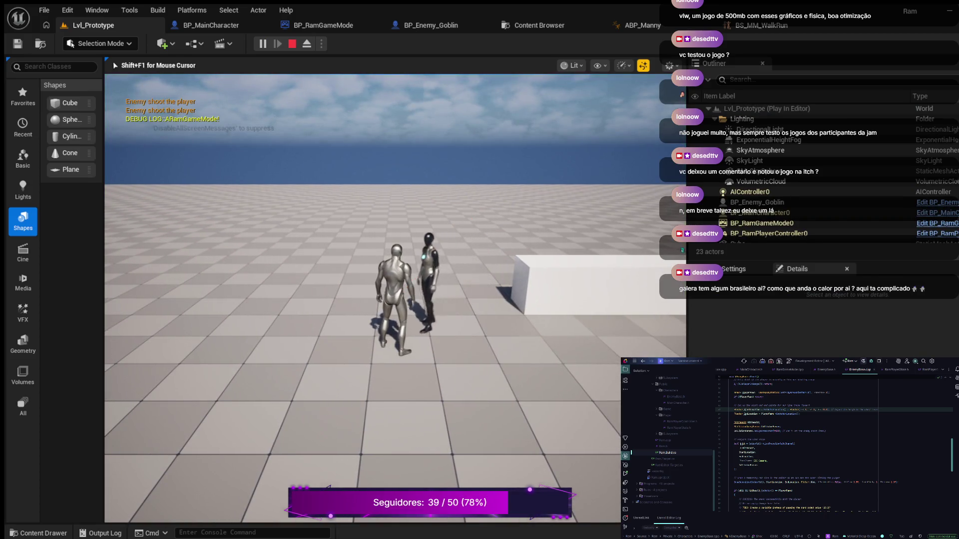
pyautogui.press('F8')
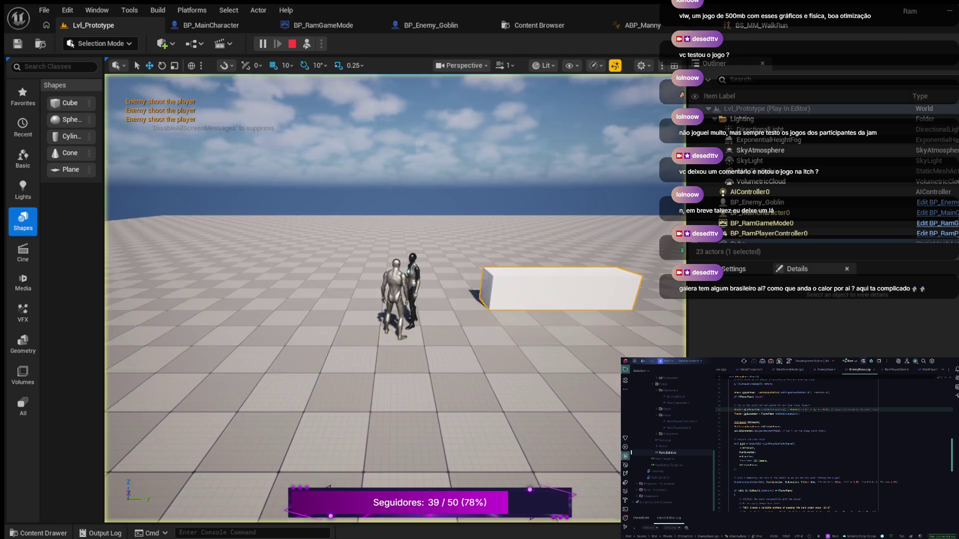
pyautogui.press('w')
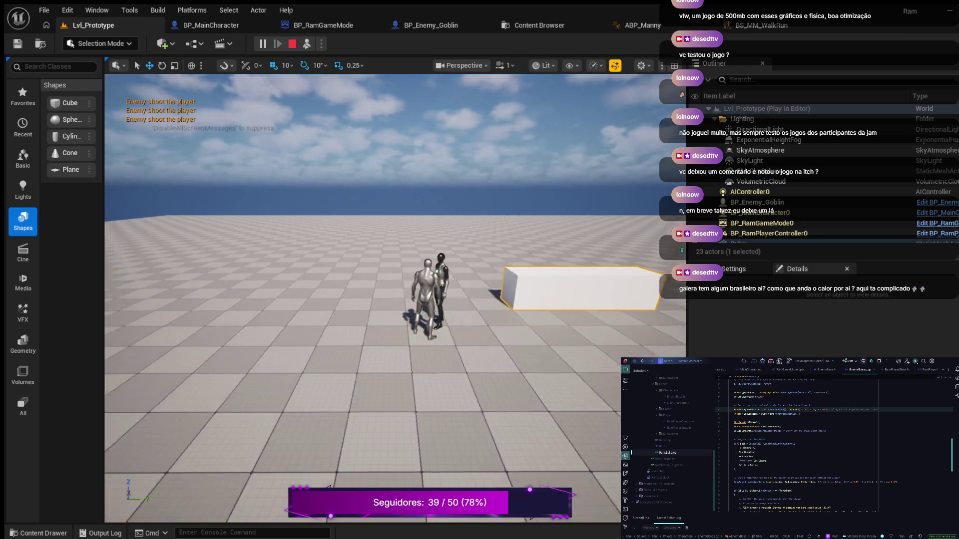
pyautogui.press('a')
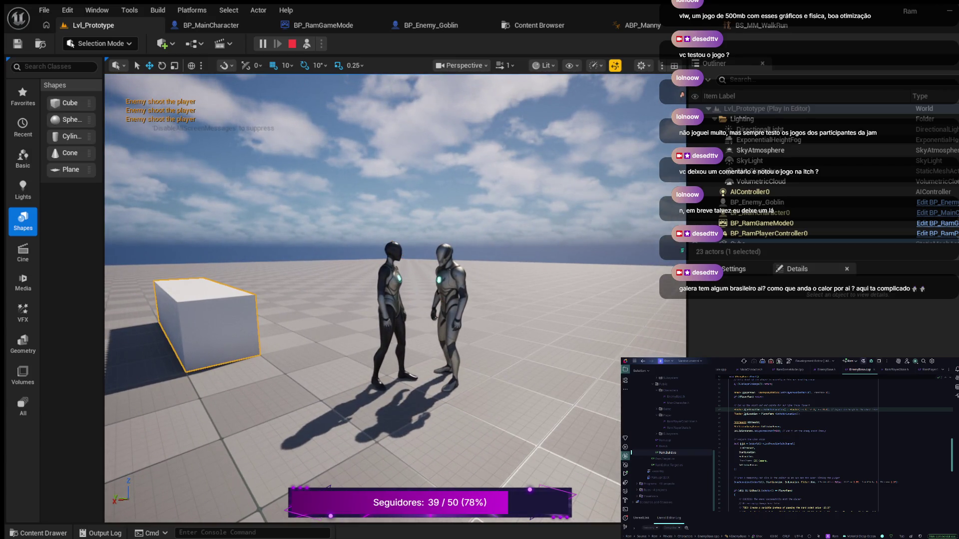
pyautogui.press('w')
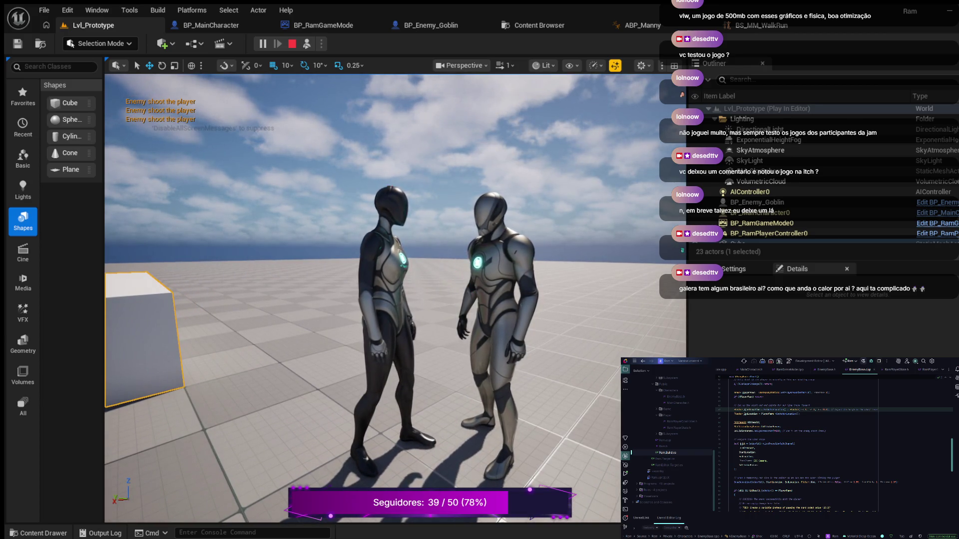
pyautogui.press('a')
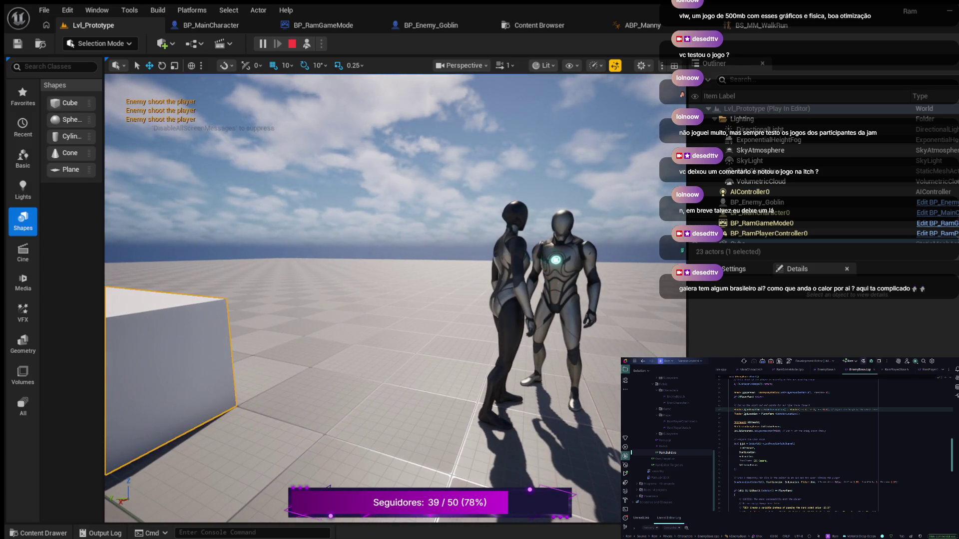
pyautogui.press('d')
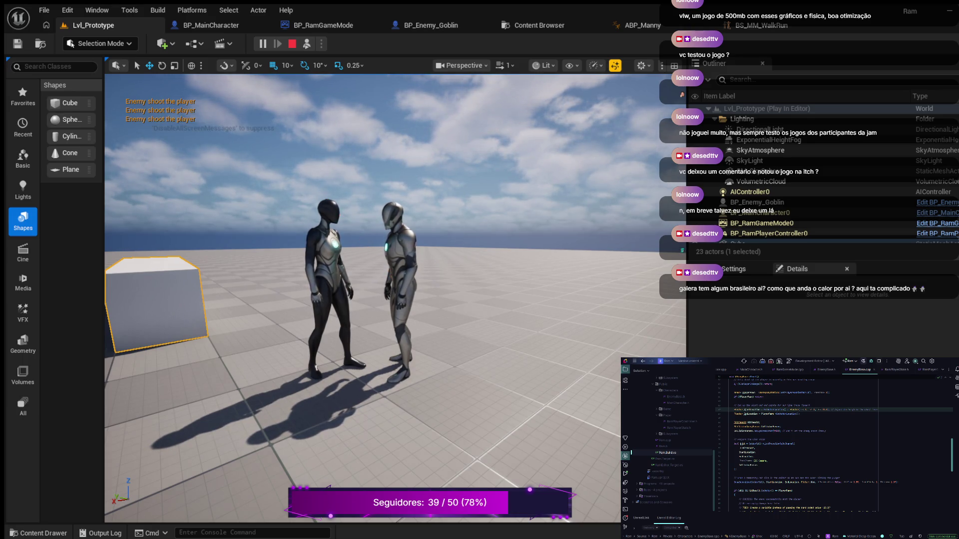
pyautogui.press('Escape')
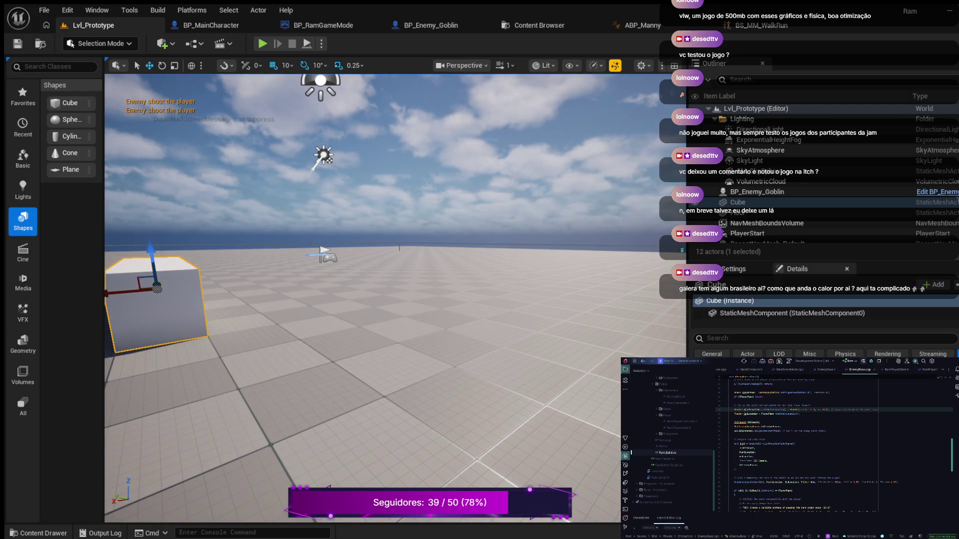